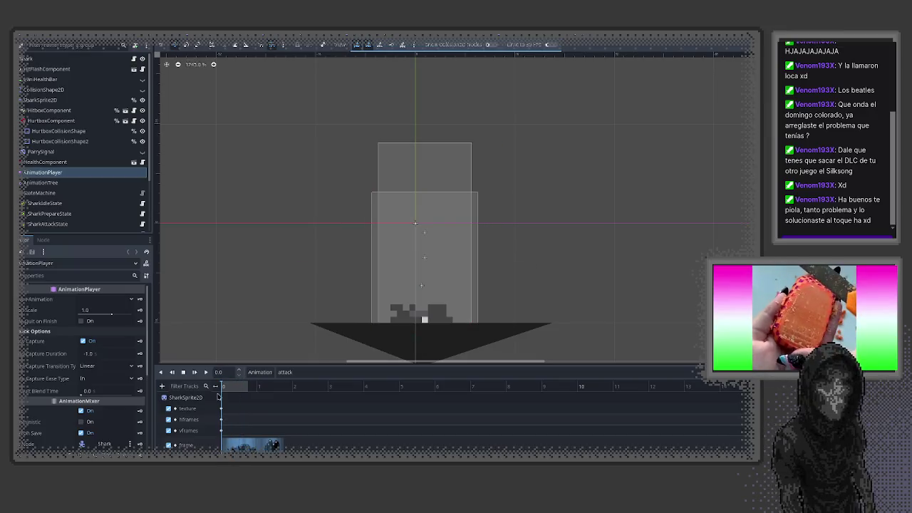
- Switch the shark's AnimationPlayer to the 'stunned' animation and step through its frames
{"action": "left_click", "coordinate": [307, 373]}
{"action": "left_click", "coordinate": [313, 434]}
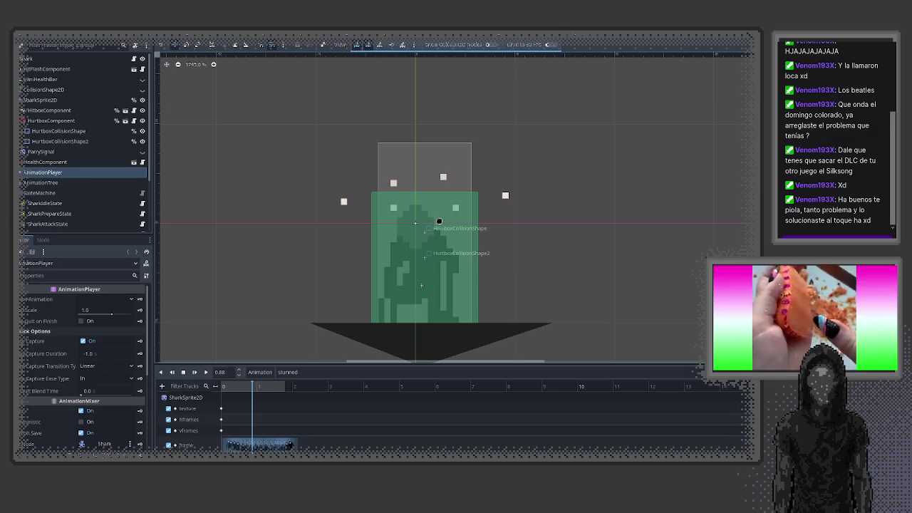
{"action": "scroll", "coordinate": [407, 342], "scroll_direction": "up", "scroll_amount": 1}
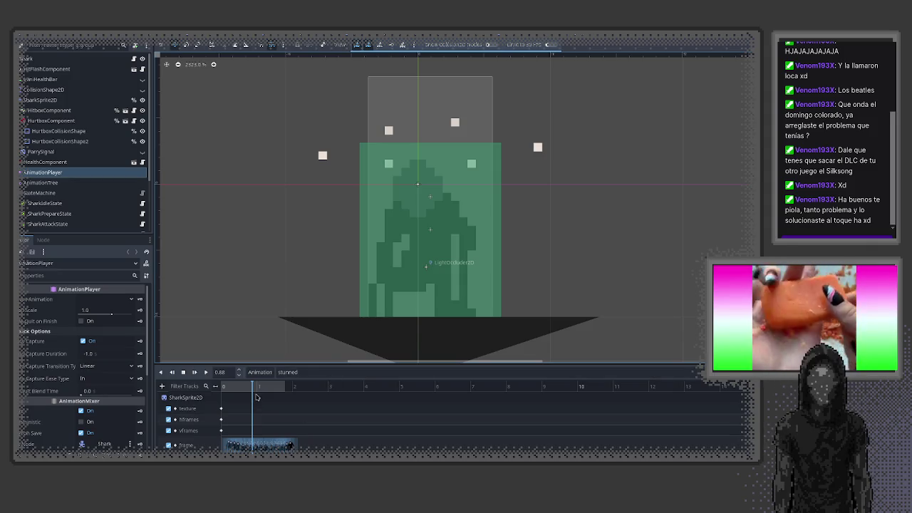
{"action": "mouse_move", "coordinate": [233, 390]}
{"action": "left_mouse_down"}
{"action": "mouse_move", "coordinate": [259, 387]}
{"action": "mouse_move", "coordinate": [224, 388]}
{"action": "mouse_move", "coordinate": [247, 390]}
{"action": "left_mouse_up"}
- Scrub from the start to the 0.77 s stunned frame, then bring up the Select Scene dialog
{"action": "scroll", "coordinate": [313, 328], "scroll_direction": "up", "scroll_amount": 1}
{"action": "left_click", "coordinate": [223, 391]}
{"action": "left_click_drag", "start_coordinate": [223, 391], "coordinate": [248, 391]}
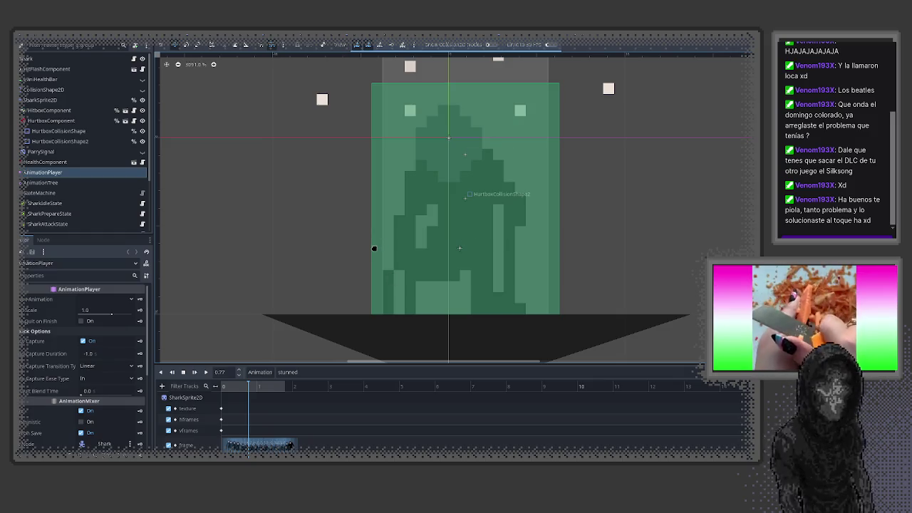
{"action": "key", "text": "ctrl+shift+o"}
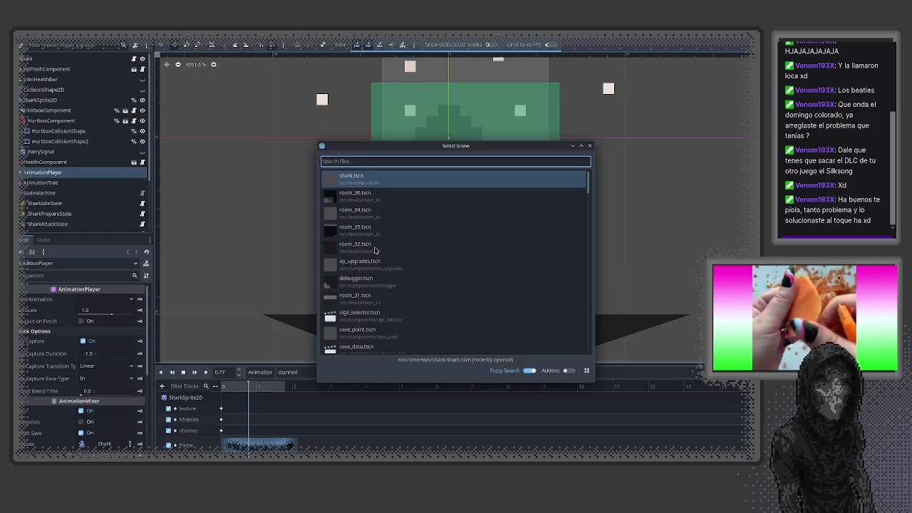
- Open player.tscn and scrub through the hero's parry_attack_01 animation
{"action": "type", "text": "hplayer"}
{"action": "key", "text": "Return"}
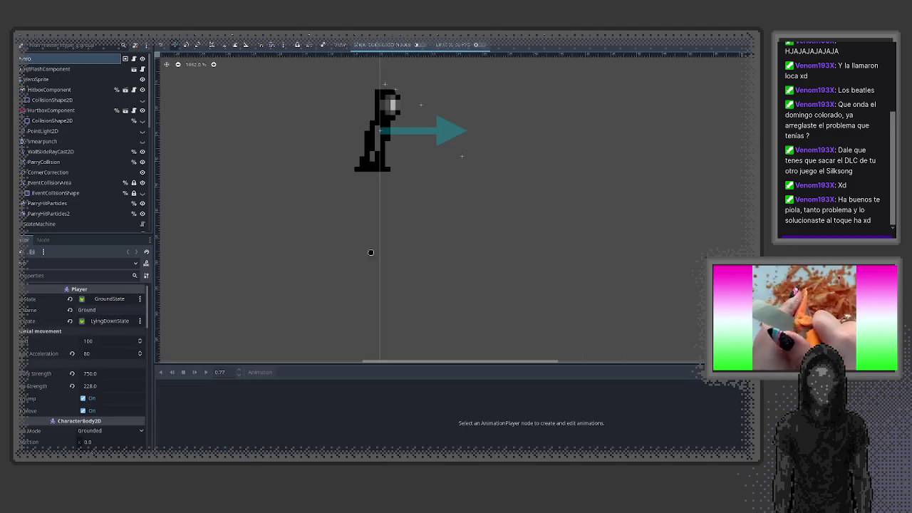
{"action": "scroll", "coordinate": [51, 174], "scroll_direction": "down", "scroll_amount": 5}
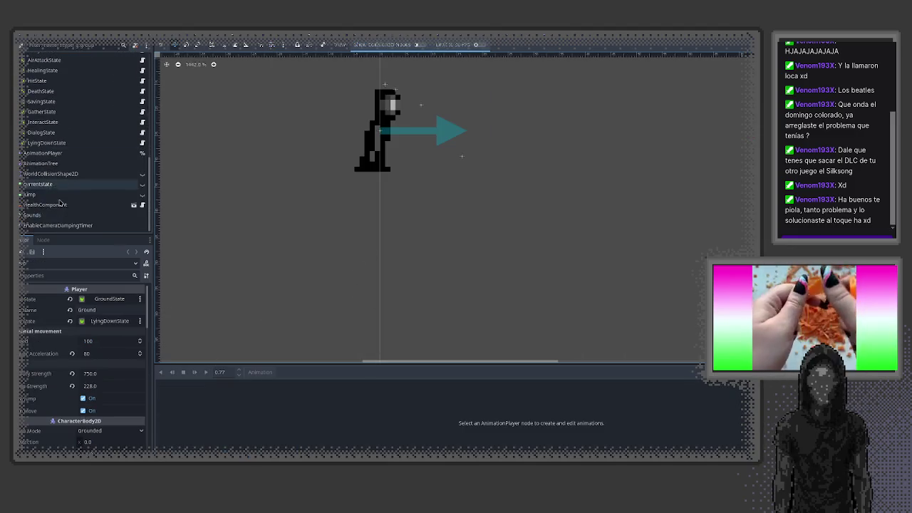
{"action": "left_click", "coordinate": [43, 152]}
{"action": "left_click", "coordinate": [385, 372]}
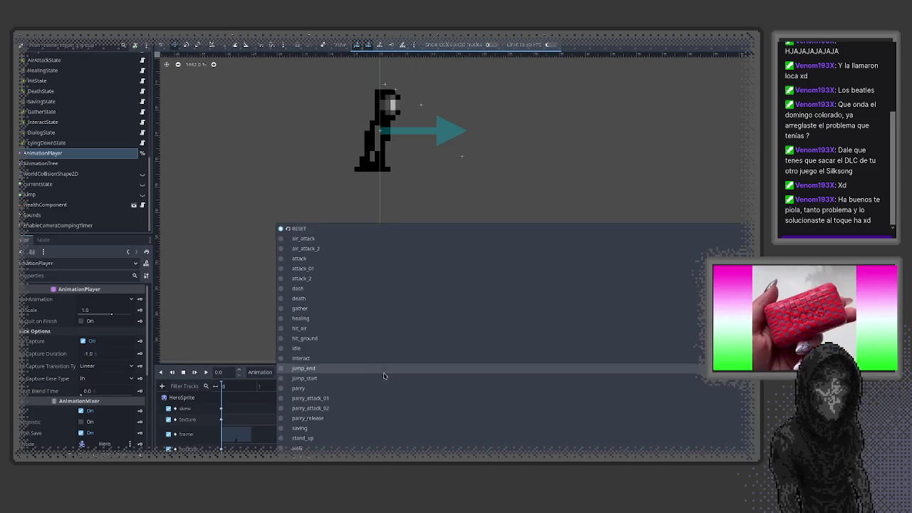
{"action": "left_click", "coordinate": [310, 398]}
{"action": "left_click_drag", "start_coordinate": [223, 390], "coordinate": [249, 392]}
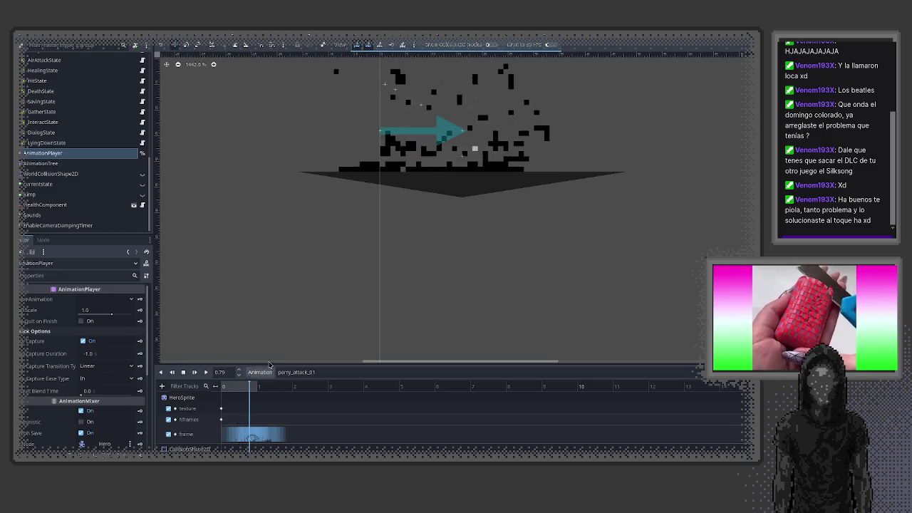
{"action": "scroll", "coordinate": [368, 150], "scroll_direction": "down", "scroll_amount": 3}
{"action": "scroll", "coordinate": [369, 150], "scroll_direction": "down", "scroll_amount": 3}
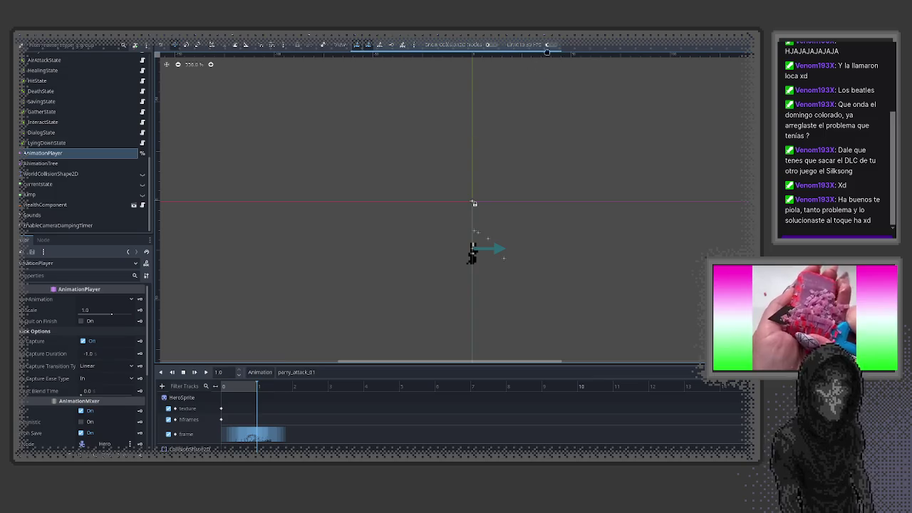
- Switch to the Upgrades scene tab and open its xp_upgrades.gd script
{"action": "left_click", "coordinate": [585, 39]}
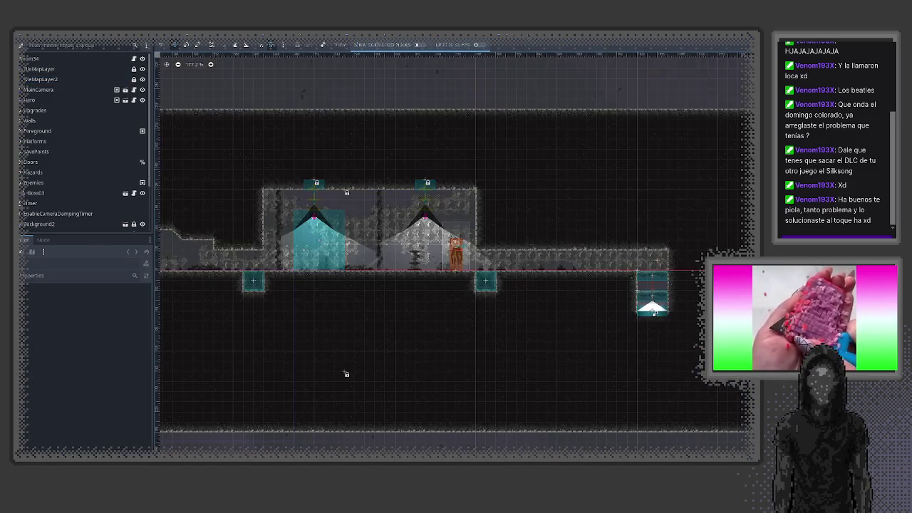
{"action": "left_click", "coordinate": [464, 41]}
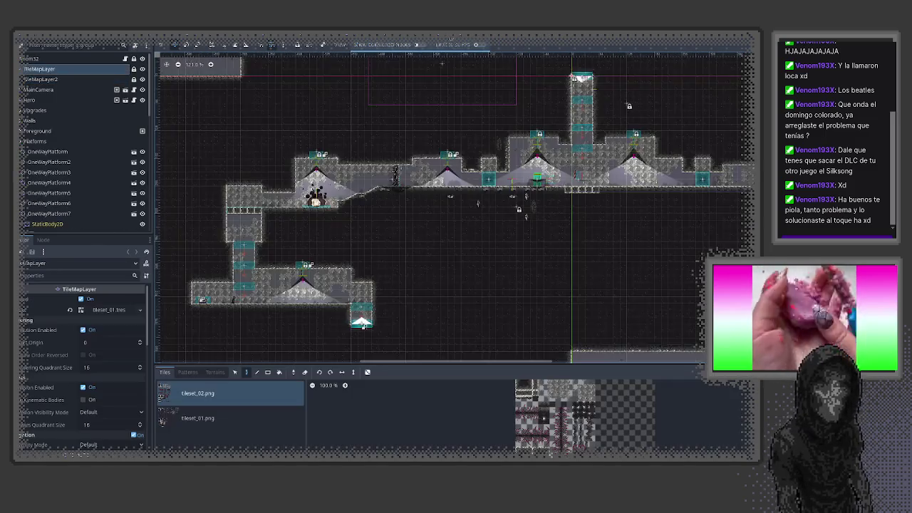
{"action": "left_click", "coordinate": [391, 41]}
{"action": "left_click", "coordinate": [409, 32]}
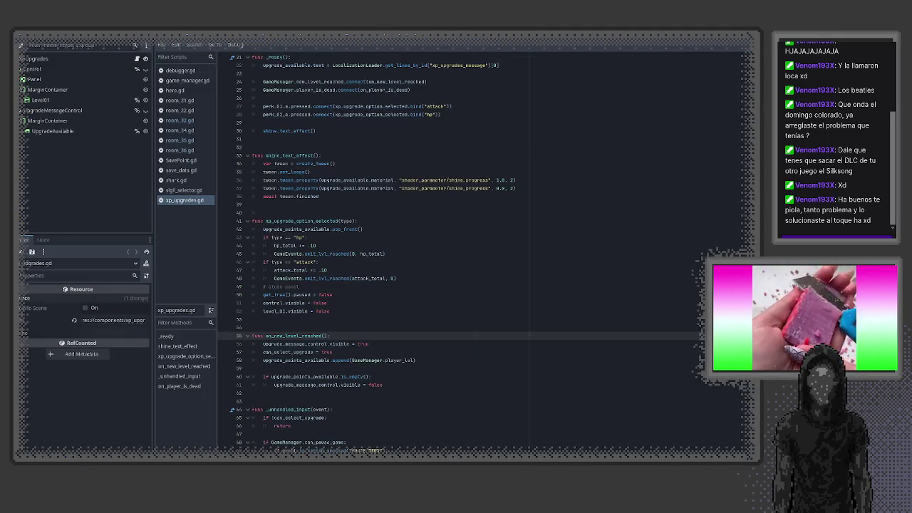
- Close the four unneeded room_*.gd scripts from the script list
{"action": "scroll", "coordinate": [532, 290], "scroll_direction": "down", "scroll_amount": 9}
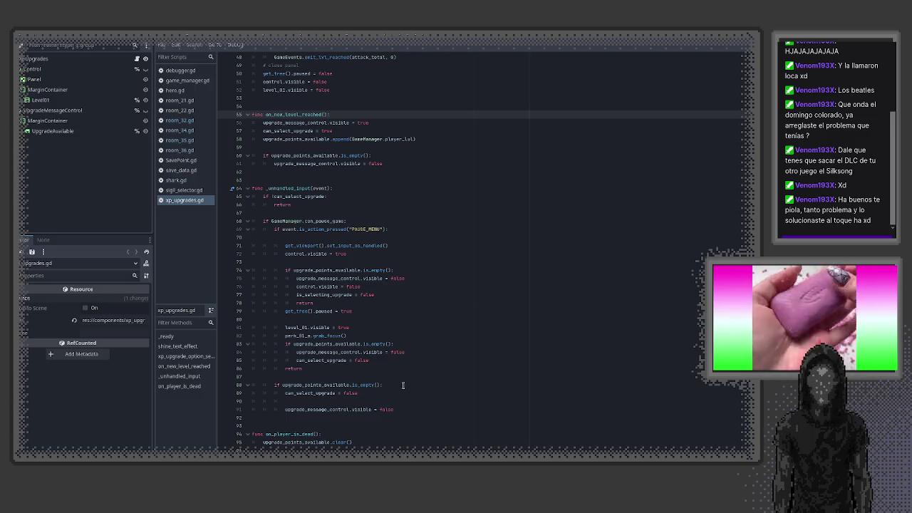
{"action": "middle_click", "coordinate": [179, 104]}
{"action": "middle_click", "coordinate": [179, 104]}
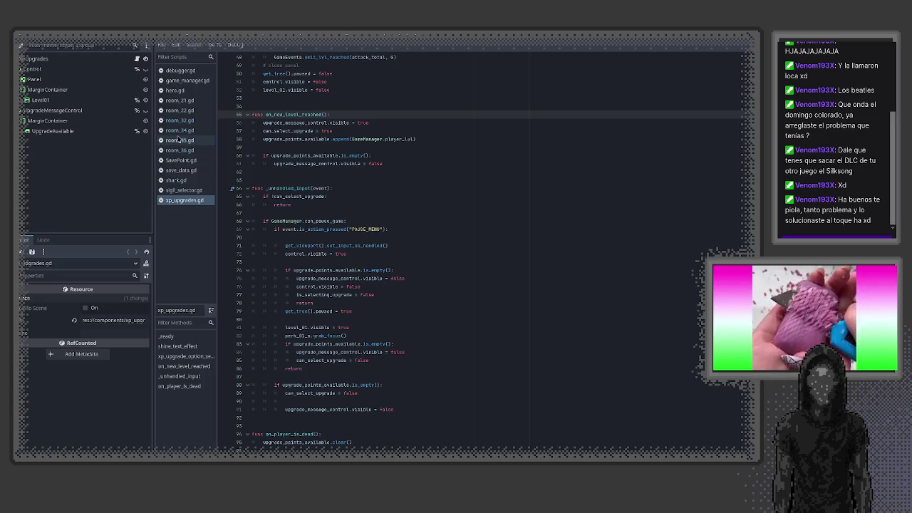
{"action": "middle_click", "coordinate": [180, 104]}
{"action": "middle_click", "coordinate": [180, 104]}
{"action": "middle_click", "coordinate": [180, 104]}
{"action": "middle_click", "coordinate": [180, 104]}
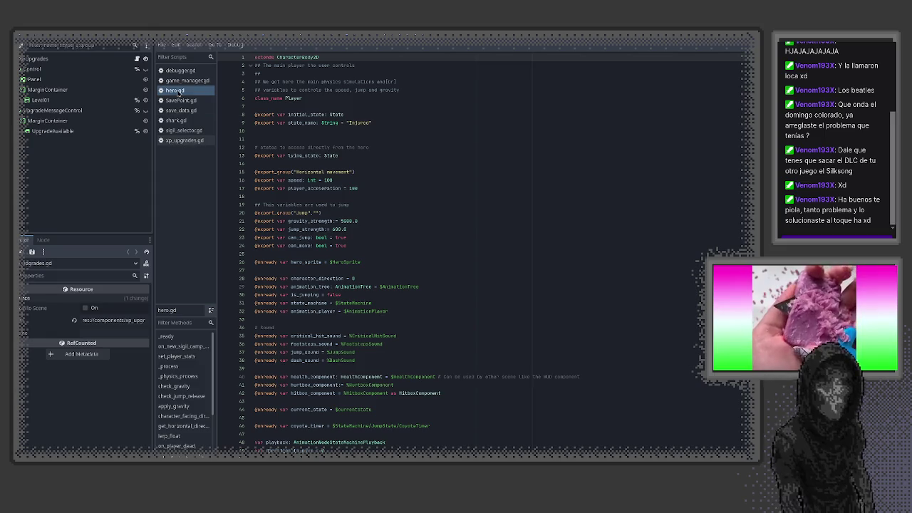
- In hero.gd, select the crit_damage and crit_chance lines and the set_player_stats name
{"action": "scroll", "coordinate": [394, 227], "scroll_direction": "down", "scroll_amount": 20}
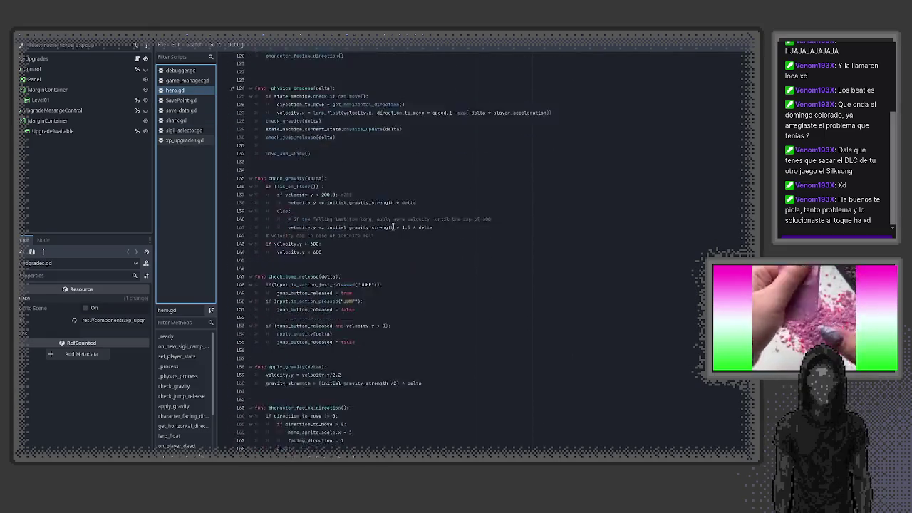
{"action": "scroll", "coordinate": [398, 228], "scroll_direction": "up", "scroll_amount": 6}
{"action": "left_click_drag", "start_coordinate": [465, 175], "coordinate": [252, 164]}
{"action": "scroll", "coordinate": [403, 210], "scroll_direction": "up", "scroll_amount": 3}
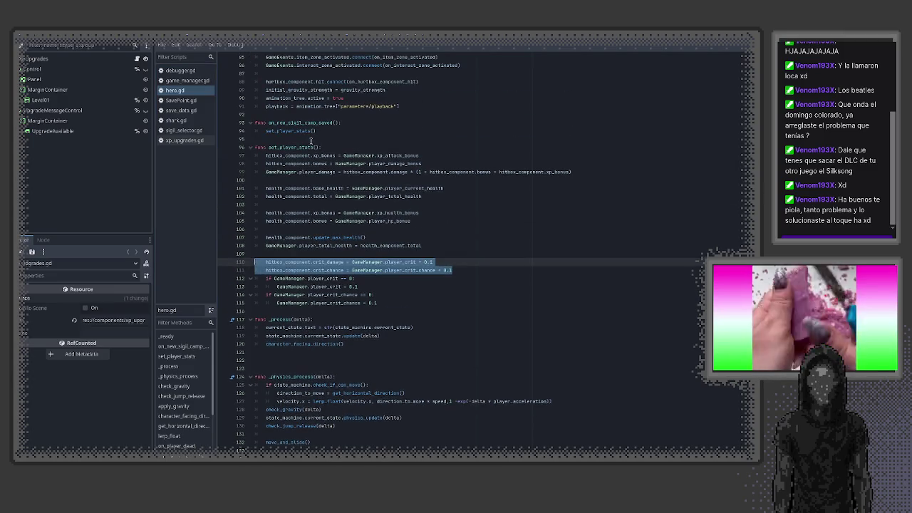
{"action": "double_click", "coordinate": [279, 147]}
- Run a project-wide Find in Files for set_player_stats
{"action": "right_click", "coordinate": [284, 151]}
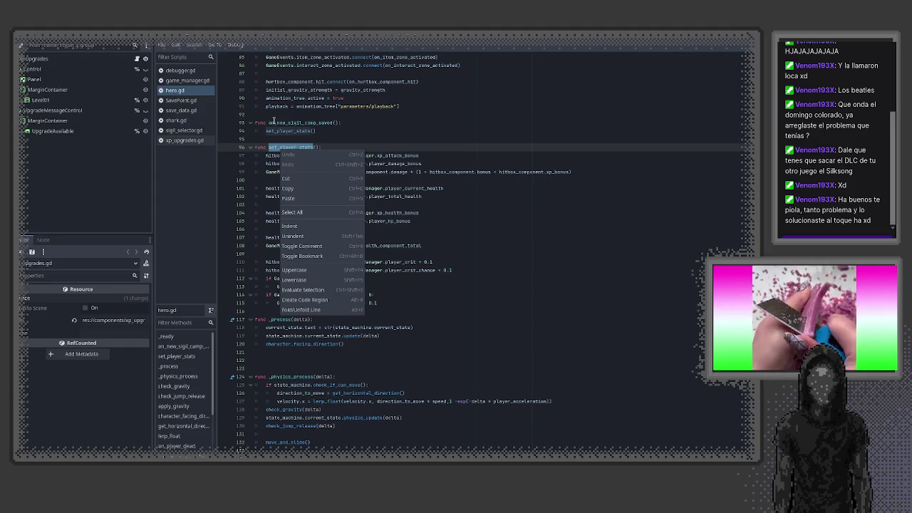
{"action": "left_click", "coordinate": [274, 122]}
{"action": "double_click", "coordinate": [291, 147]}
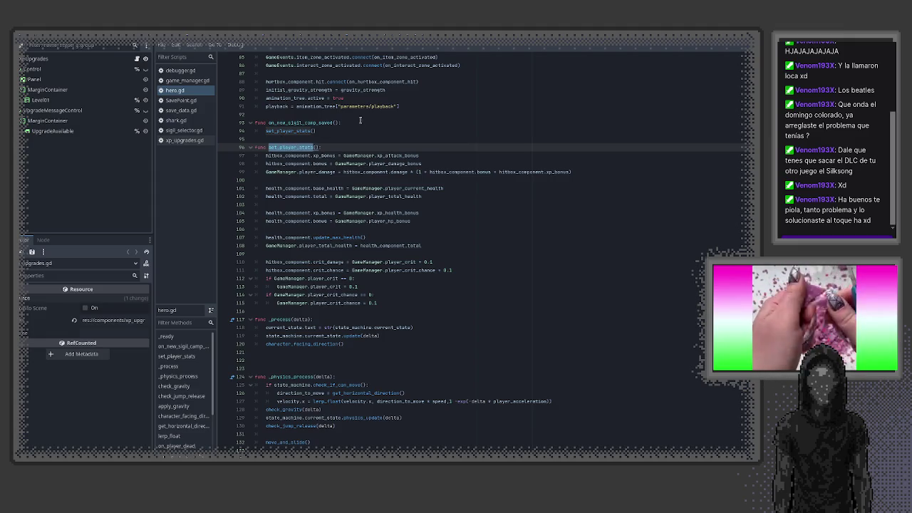
{"action": "key", "text": "ctrl+shift+f"}
{"action": "key", "text": "Return"}
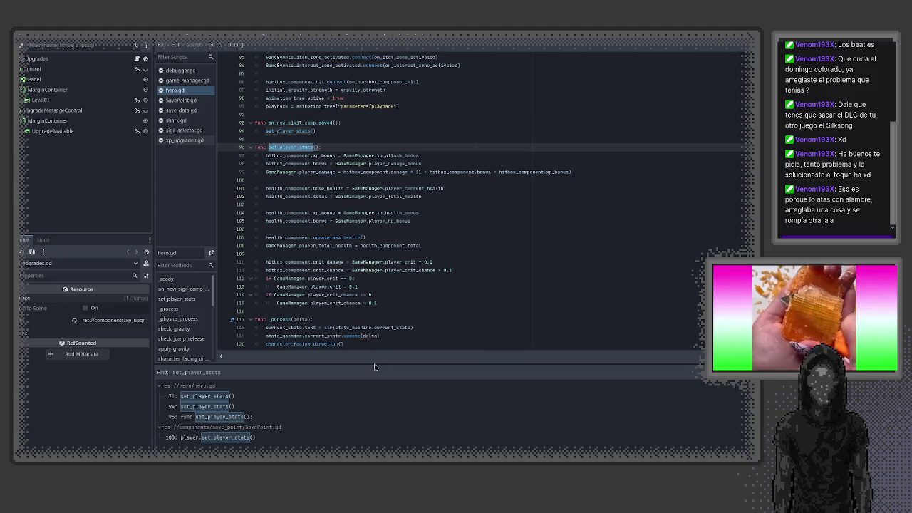
- Review the call sites in hero.gd (lines 71, 94, 96) and SavePoint.gd, then return to 2D
{"action": "left_click_drag", "start_coordinate": [372, 365], "coordinate": [378, 405]}
{"action": "scroll", "coordinate": [400, 343], "scroll_direction": "down", "scroll_amount": 10}
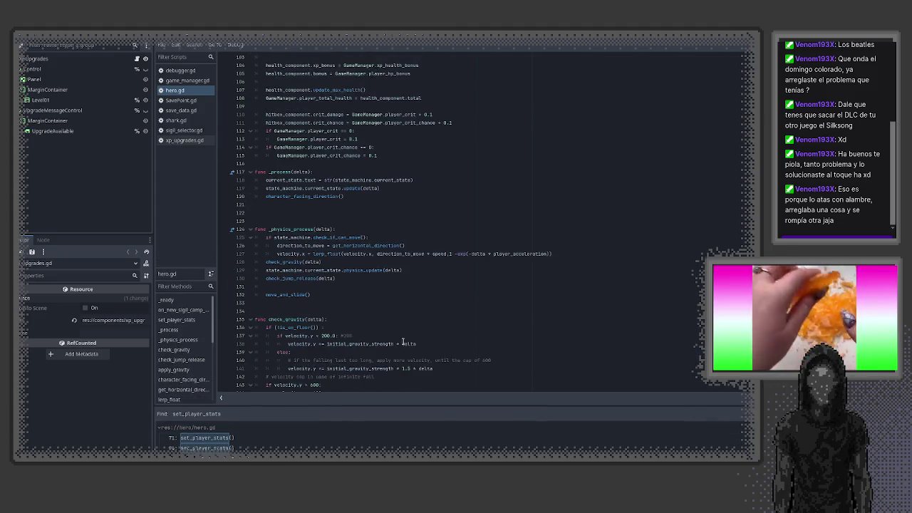
{"action": "scroll", "coordinate": [400, 342], "scroll_direction": "down", "scroll_amount": 20}
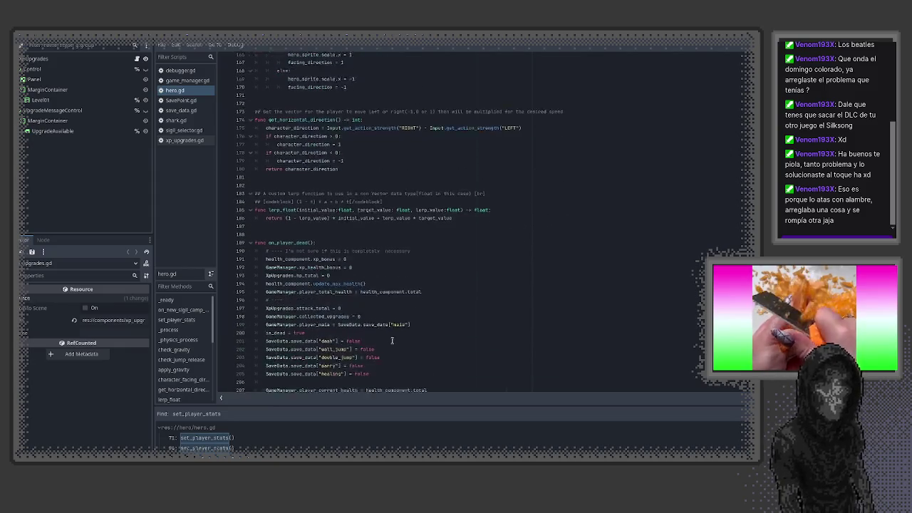
{"action": "scroll", "coordinate": [387, 339], "scroll_direction": "down", "scroll_amount": 8}
{"action": "scroll", "coordinate": [382, 338], "scroll_direction": "down", "scroll_amount": 3}
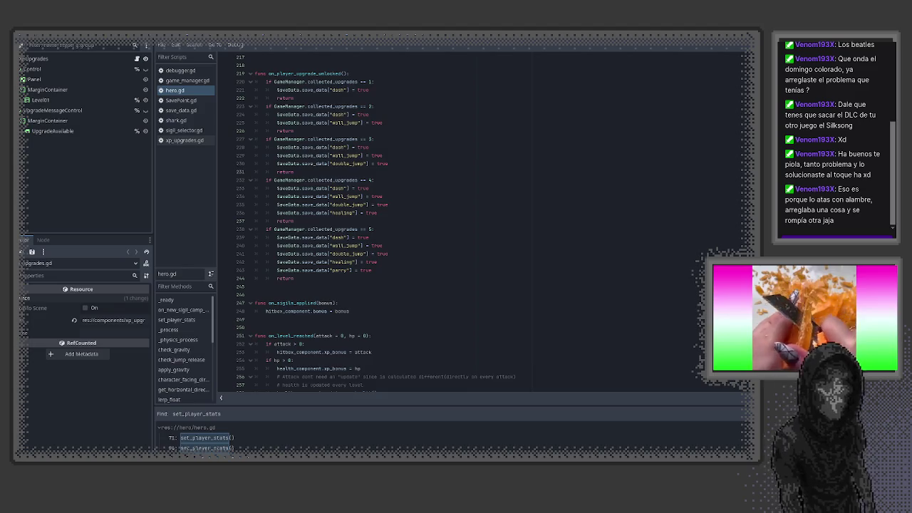
{"action": "key", "text": "ctrl+F1"}
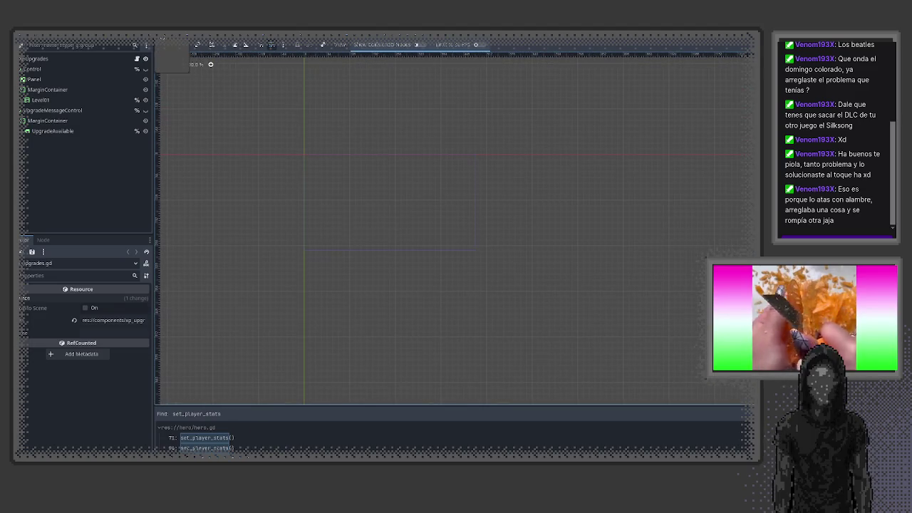
- Cycle between the Room22 and save-point corridor scenes, zooming around each, ending on Room22
{"action": "key", "text": "ctrl+Tab"}
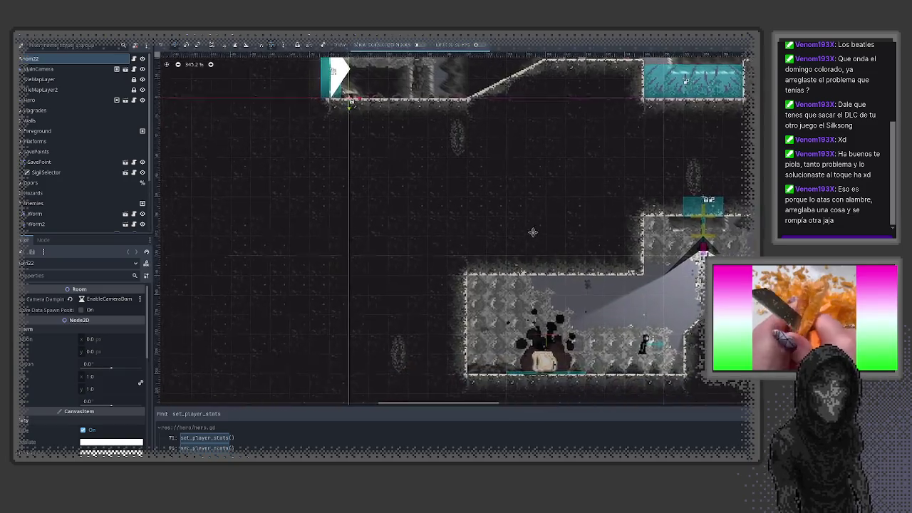
{"action": "key", "text": "ctrl+Tab"}
{"action": "key", "text": "ctrl+Tab"}
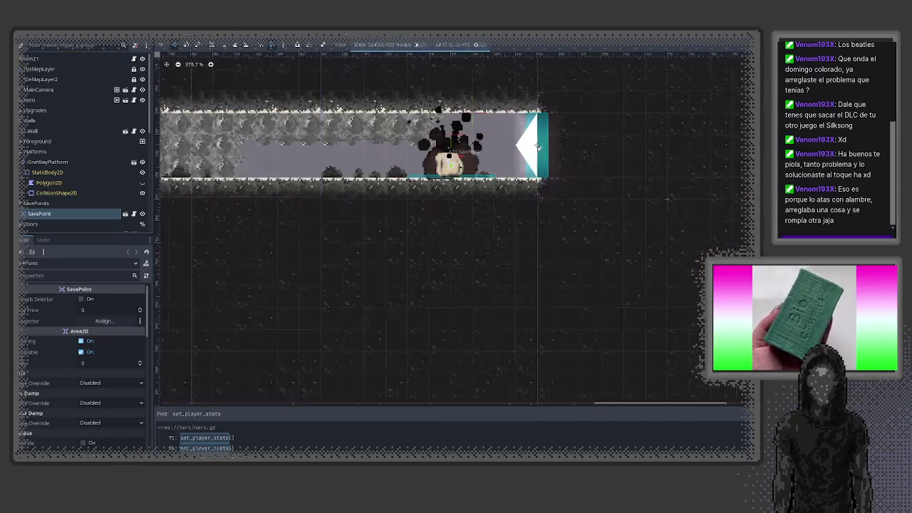
{"action": "scroll", "coordinate": [538, 148], "scroll_direction": "up", "scroll_amount": 3}
{"action": "scroll", "coordinate": [643, 252], "scroll_direction": "down", "scroll_amount": 1}
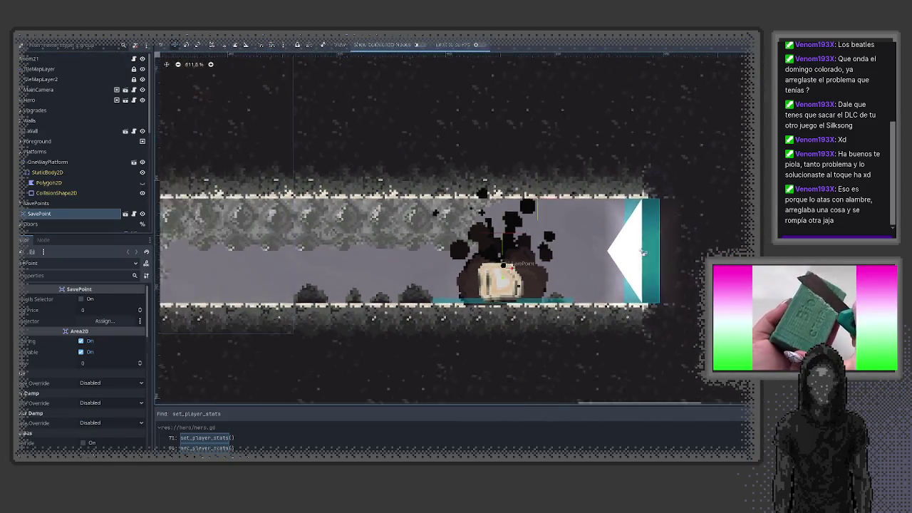
{"action": "scroll", "coordinate": [492, 255], "scroll_direction": "down", "scroll_amount": 2}
{"action": "scroll", "coordinate": [347, 169], "scroll_direction": "up", "scroll_amount": 1}
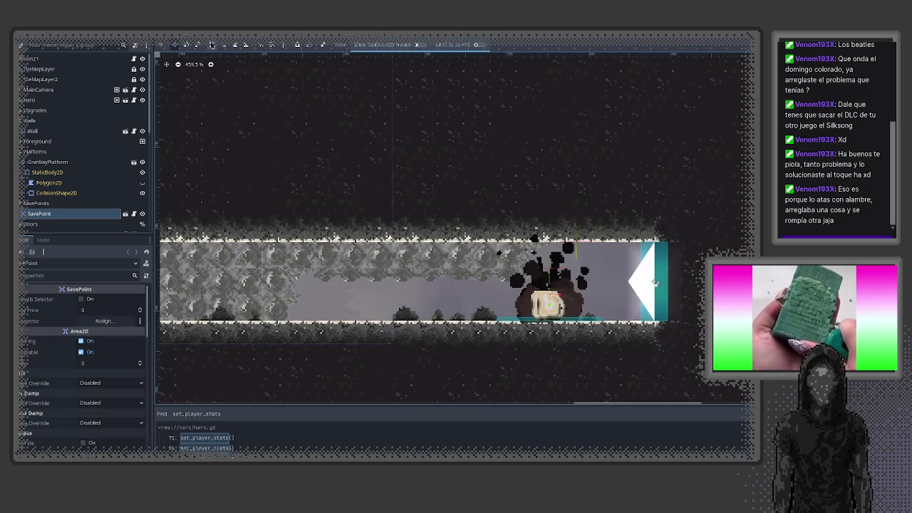
{"action": "key", "text": "ctrl+Tab"}
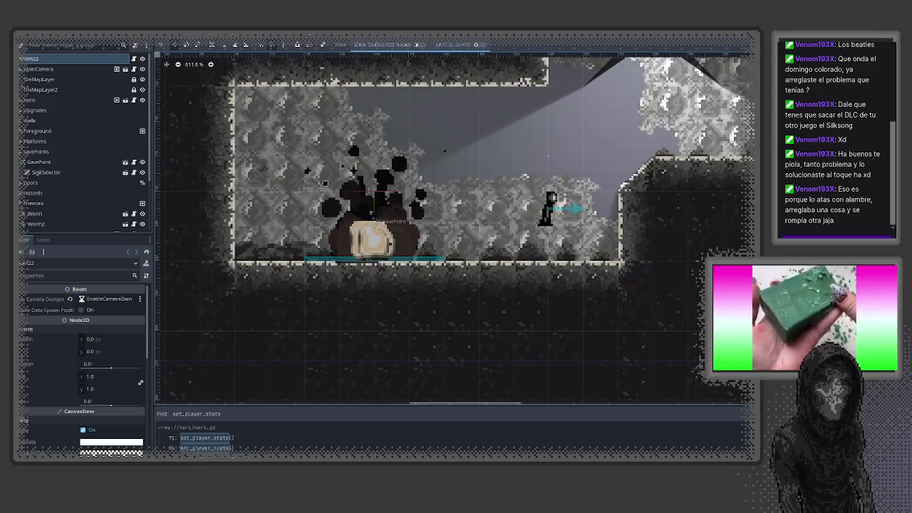
- Pan and zoom across nearby rooms, then switch to the Script workspace showing room_22.gd
{"action": "left_click_drag", "start_coordinate": [326, 184], "coordinate": [399, 223]}
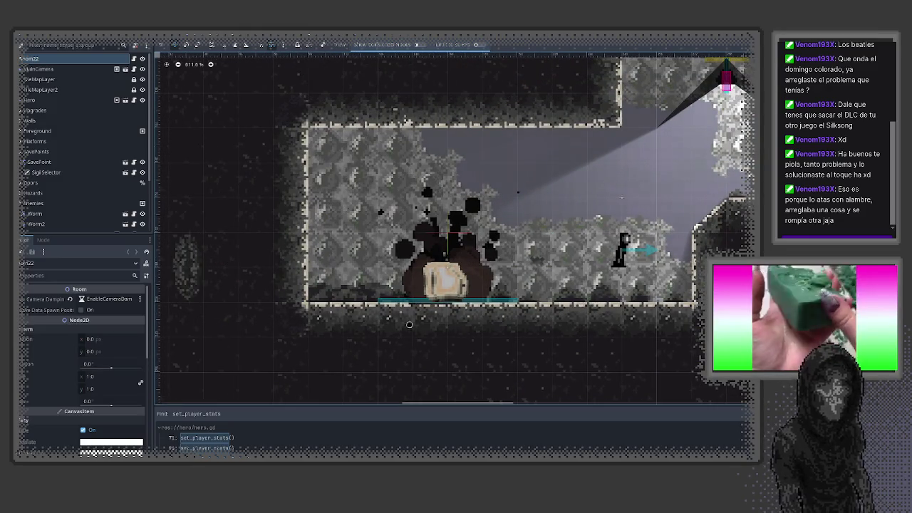
{"action": "scroll", "coordinate": [376, 276], "scroll_direction": "down", "scroll_amount": 2}
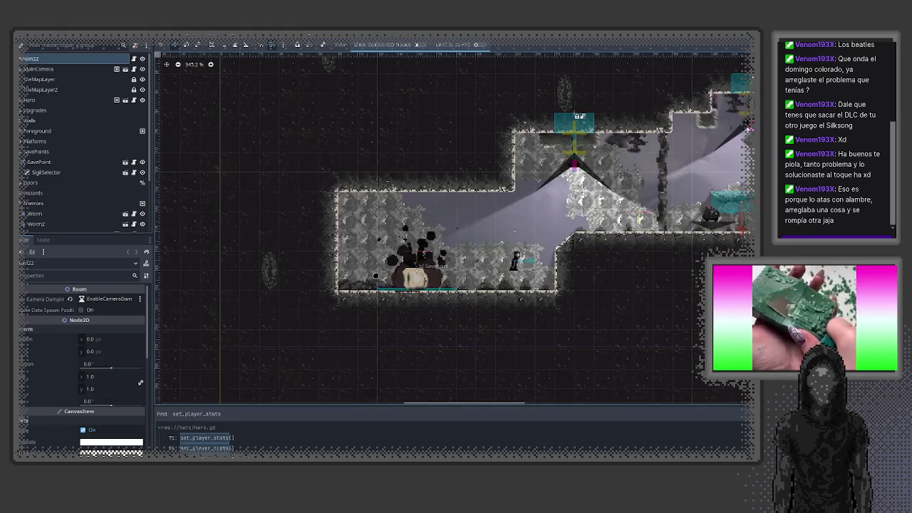
{"action": "scroll", "coordinate": [376, 276], "scroll_direction": "down", "scroll_amount": 3}
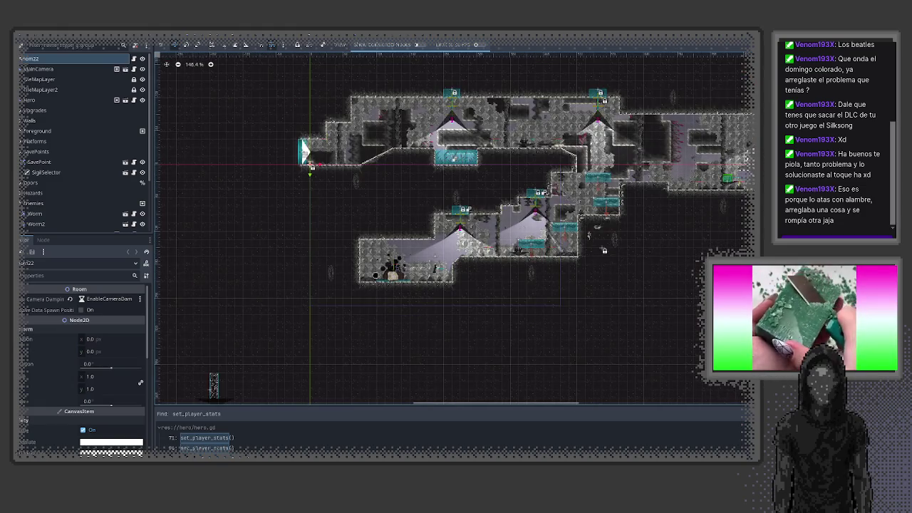
{"action": "scroll", "coordinate": [471, 266], "scroll_direction": "up", "scroll_amount": 3}
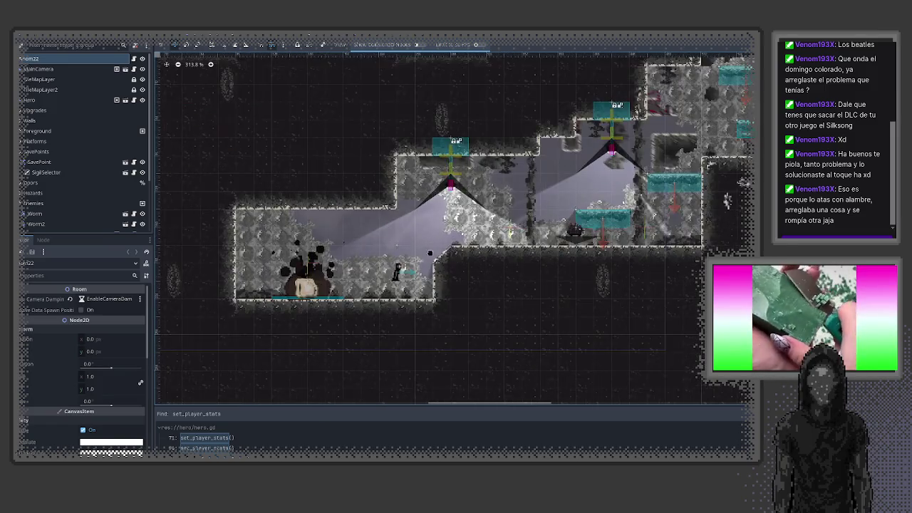
{"action": "scroll", "coordinate": [678, 266], "scroll_direction": "up", "scroll_amount": 1}
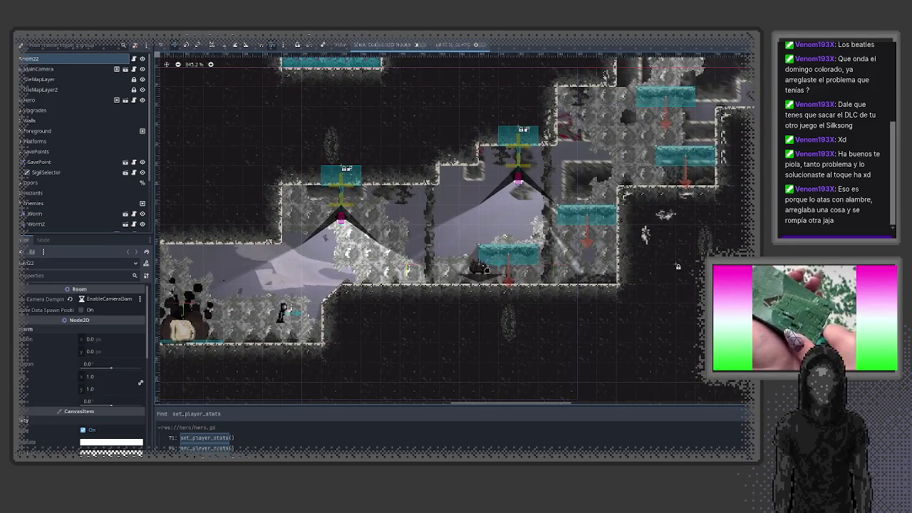
{"action": "scroll", "coordinate": [505, 275], "scroll_direction": "down", "scroll_amount": 3}
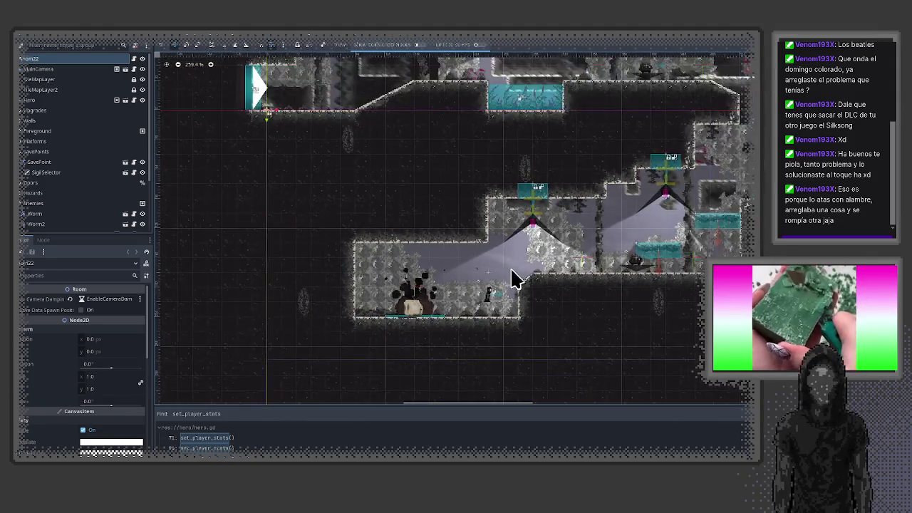
{"action": "key", "text": "ctrl+F3"}
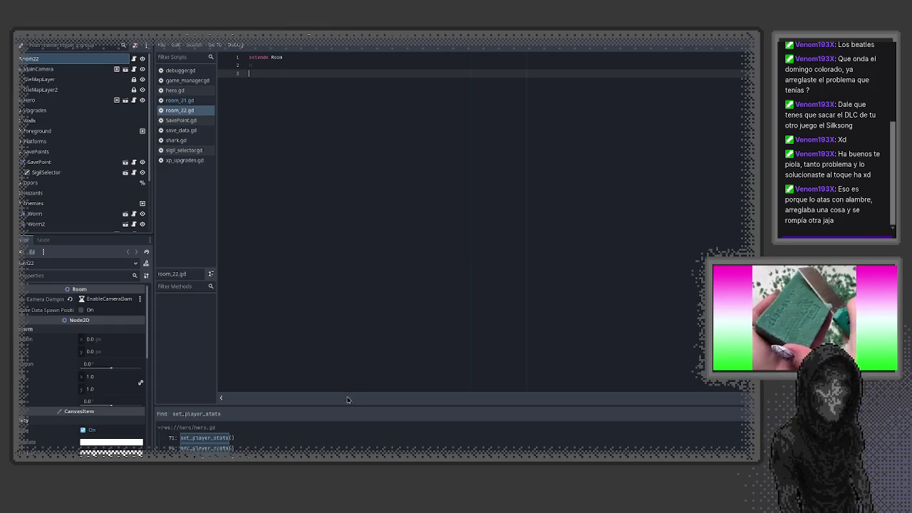
- Resize the search results and script list panels, and open SavePoint.gd
{"action": "left_click_drag", "start_coordinate": [336, 406], "coordinate": [391, 279]}
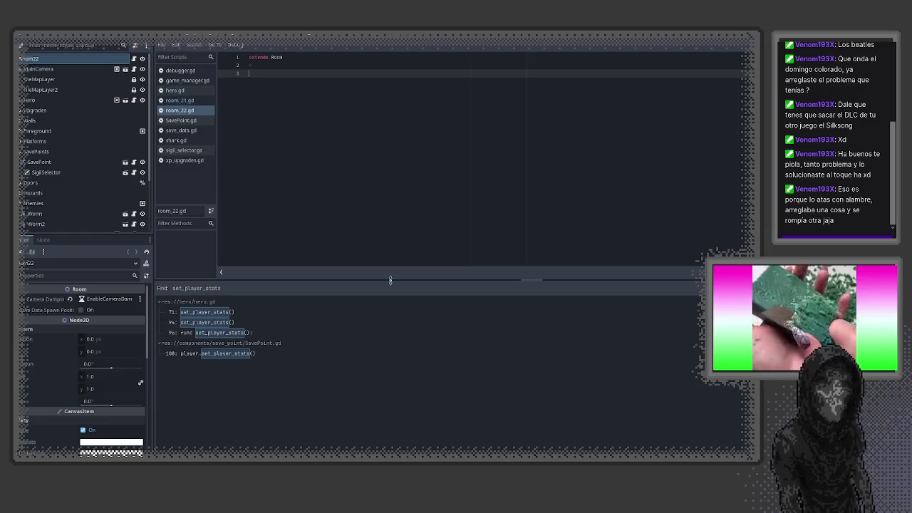
{"action": "left_click_drag", "start_coordinate": [178, 282], "coordinate": [182, 318]}
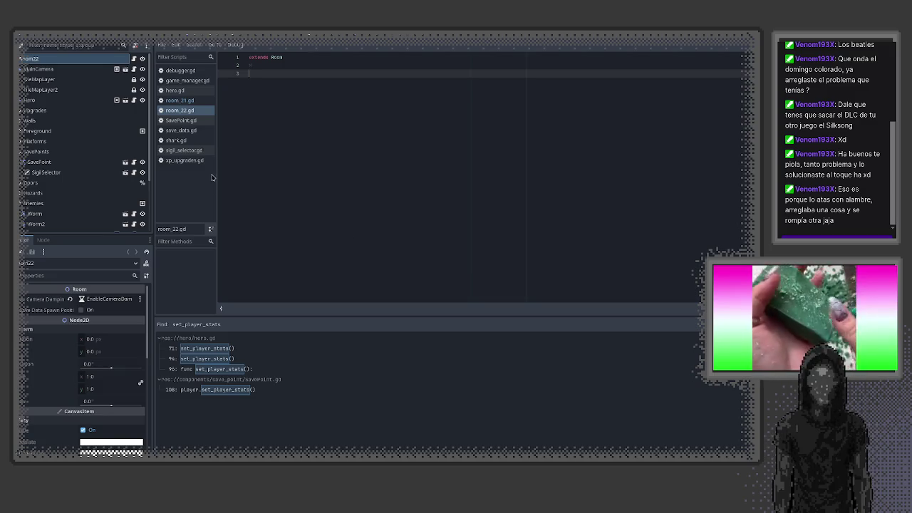
{"action": "mouse_move", "coordinate": [217, 178]}
{"action": "left_mouse_down"}
{"action": "mouse_move", "coordinate": [365, 189]}
{"action": "mouse_move", "coordinate": [243, 208]}
{"action": "left_mouse_up"}
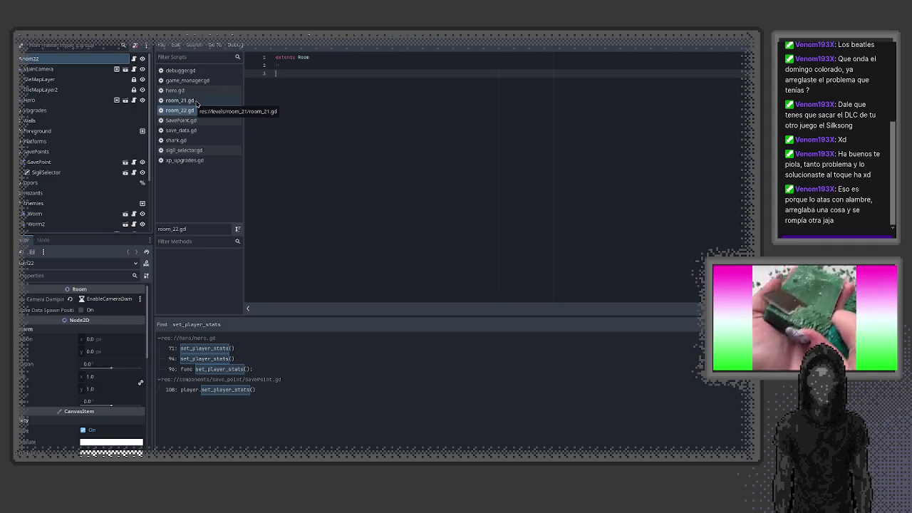
{"action": "left_click", "coordinate": [180, 120]}
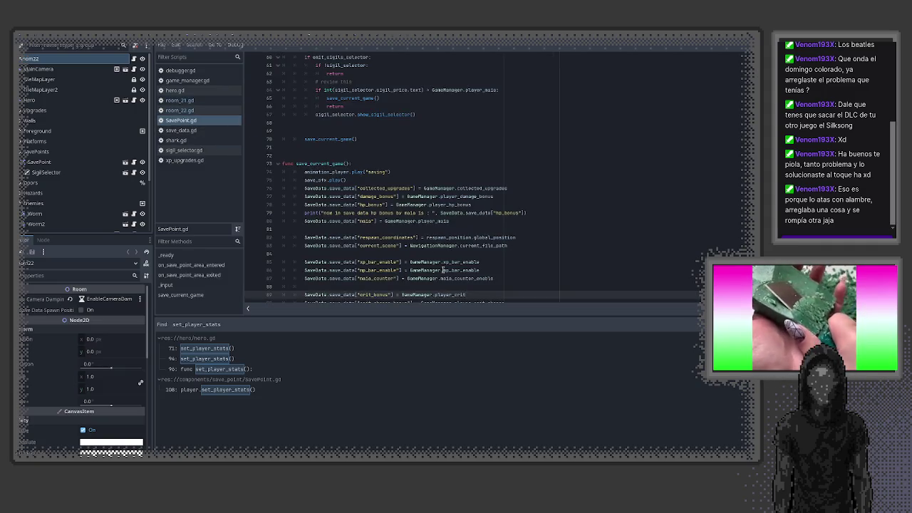
{"action": "left_click_drag", "start_coordinate": [452, 317], "coordinate": [442, 407]}
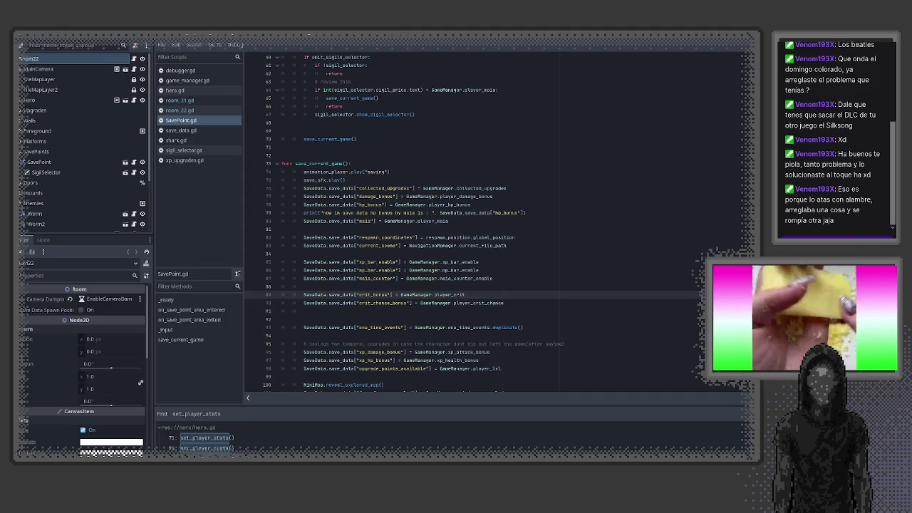
- Search the project for save_current_game and open the call at sigil_selector.gd line 213
{"action": "scroll", "coordinate": [320, 196], "scroll_direction": "up", "scroll_amount": 2}
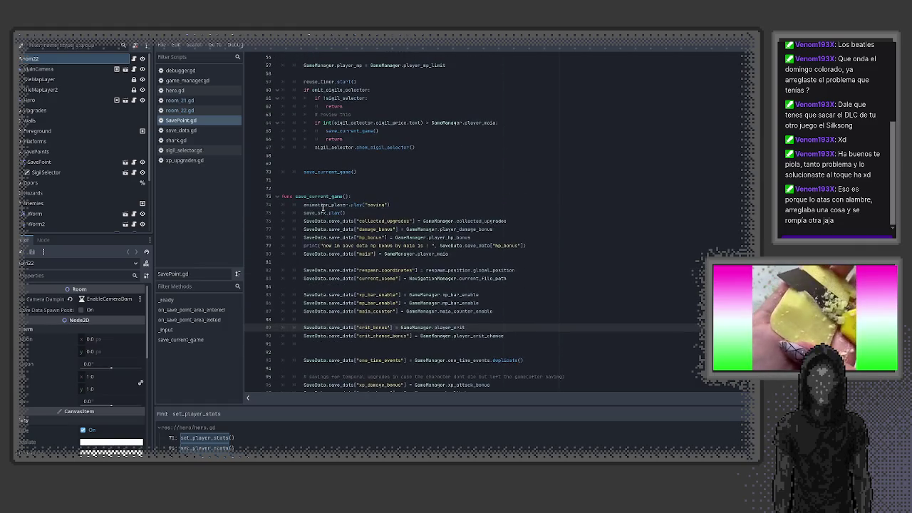
{"action": "double_click", "coordinate": [320, 196]}
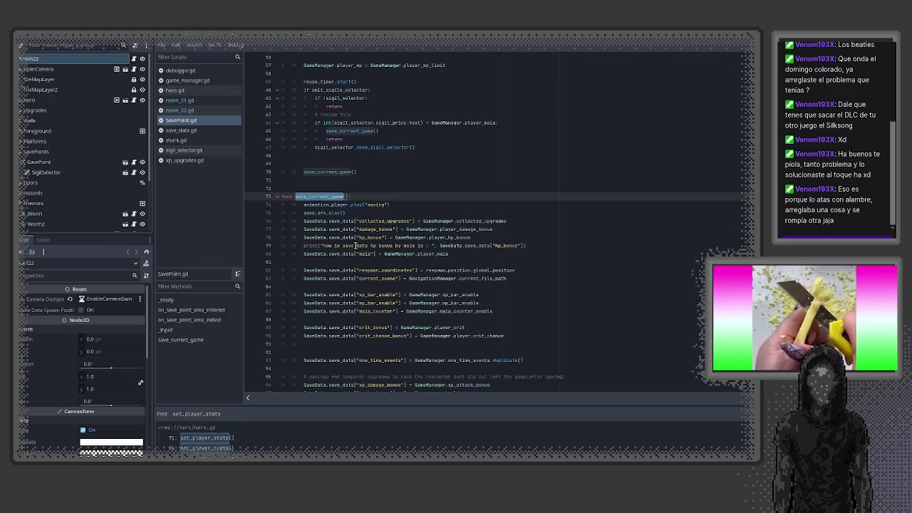
{"action": "key", "text": "ctrl+shift+f"}
{"action": "key", "text": "Return"}
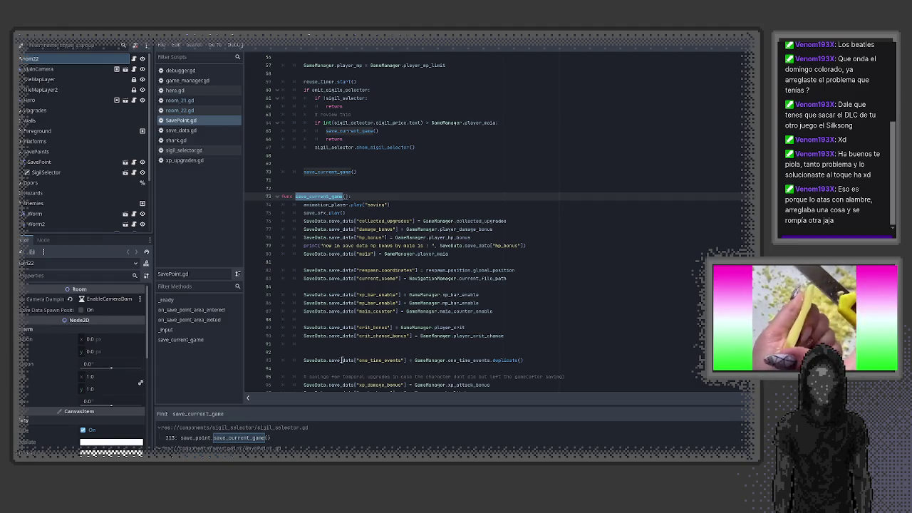
{"action": "left_click", "coordinate": [271, 439]}
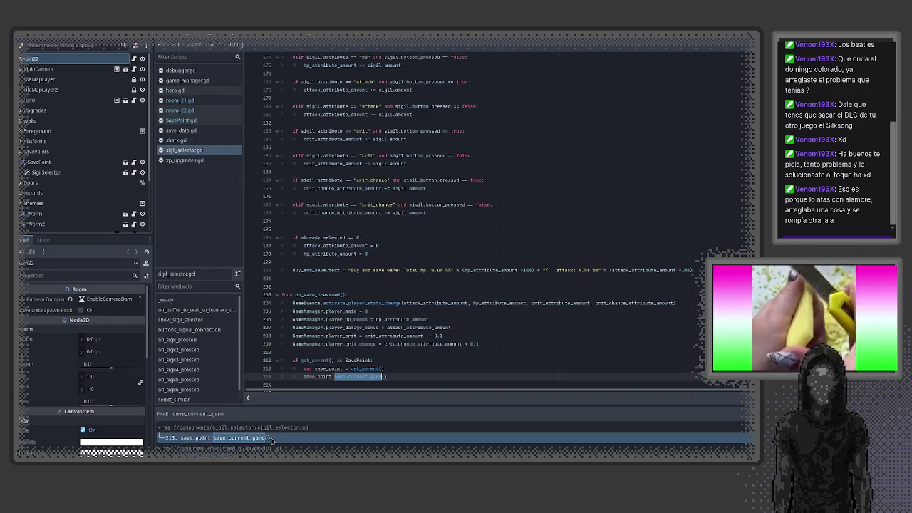
- Scroll through sigil_selector.gd's on_save_pressed code, then switch to xp_upgrades.gd
{"action": "scroll", "coordinate": [399, 350], "scroll_direction": "up", "scroll_amount": 20}
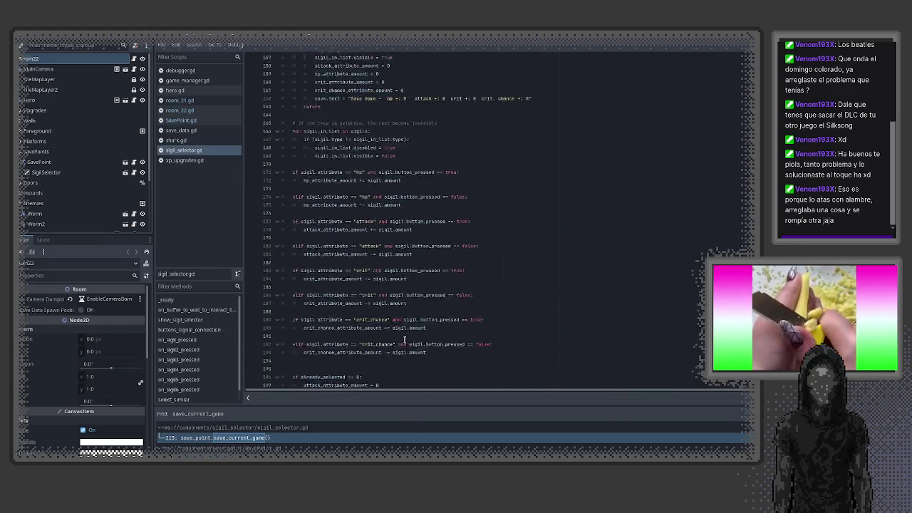
{"action": "scroll", "coordinate": [404, 340], "scroll_direction": "down", "scroll_amount": 6}
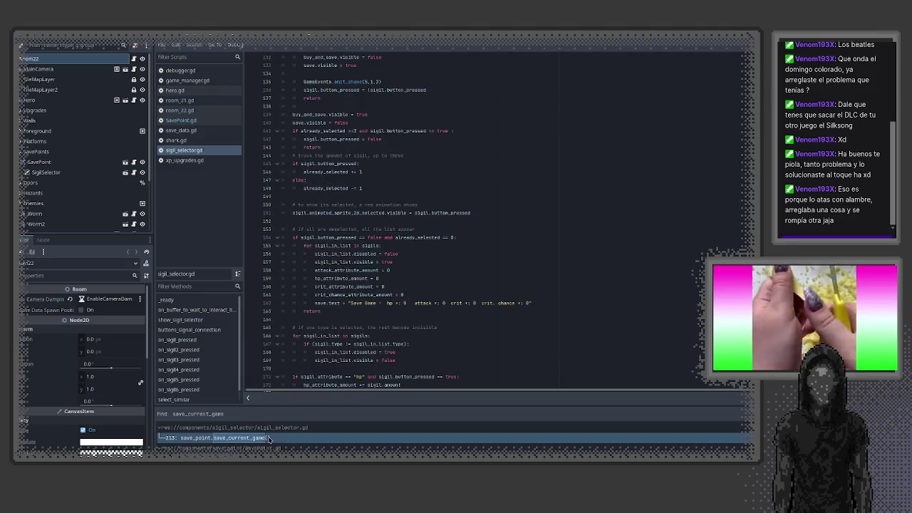
{"action": "scroll", "coordinate": [269, 441], "scroll_direction": "down", "scroll_amount": 2}
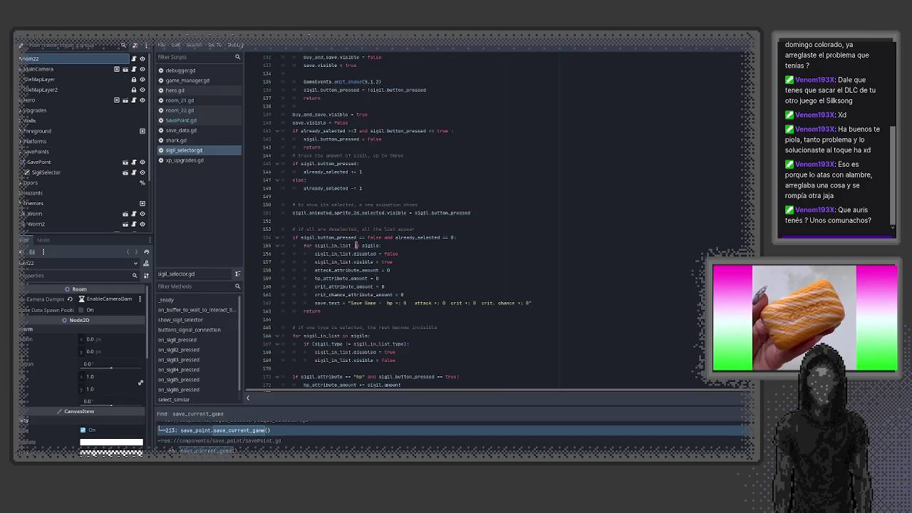
{"action": "left_click", "coordinate": [186, 160]}
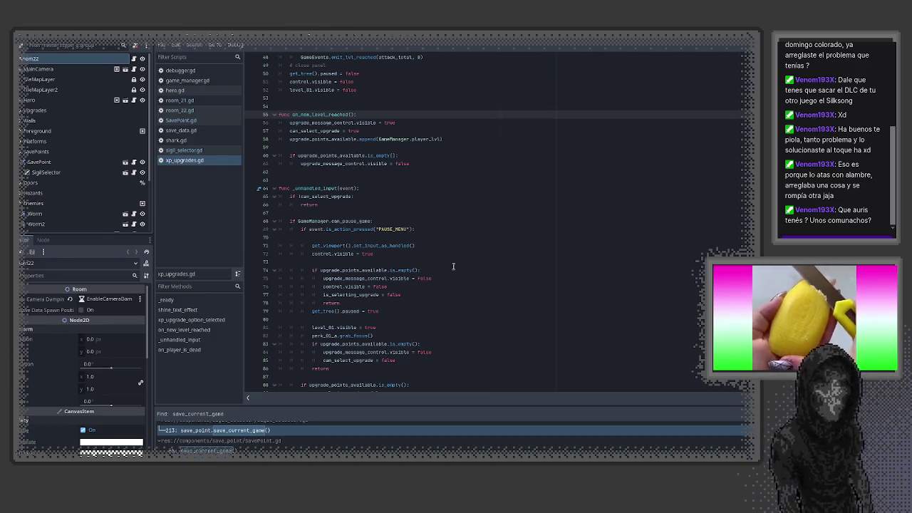
- Inspect the _unhandled_input body, highlighting its set_input_as_handled line
{"action": "scroll", "coordinate": [430, 357], "scroll_direction": "down", "scroll_amount": 3}
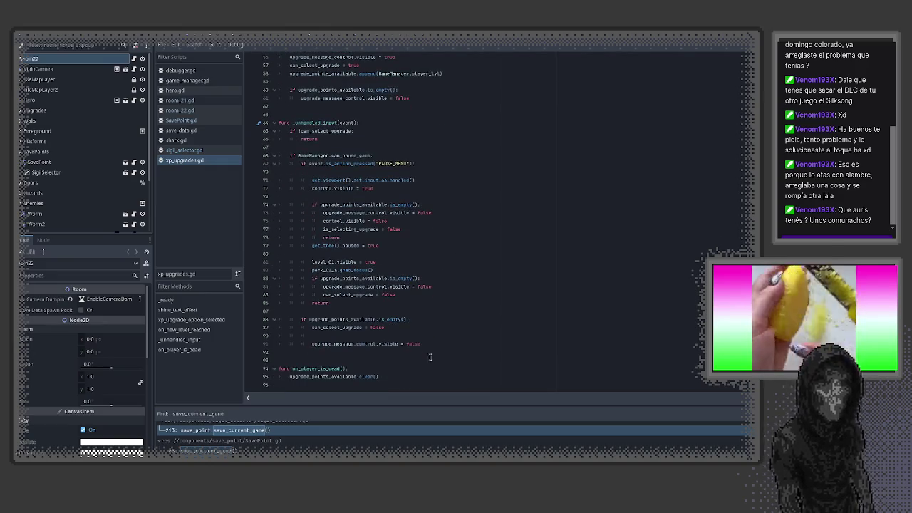
{"action": "mouse_move", "coordinate": [324, 357]}
{"action": "left_mouse_down"}
{"action": "mouse_move", "coordinate": [264, 246]}
{"action": "mouse_move", "coordinate": [247, 124]}
{"action": "left_mouse_up"}
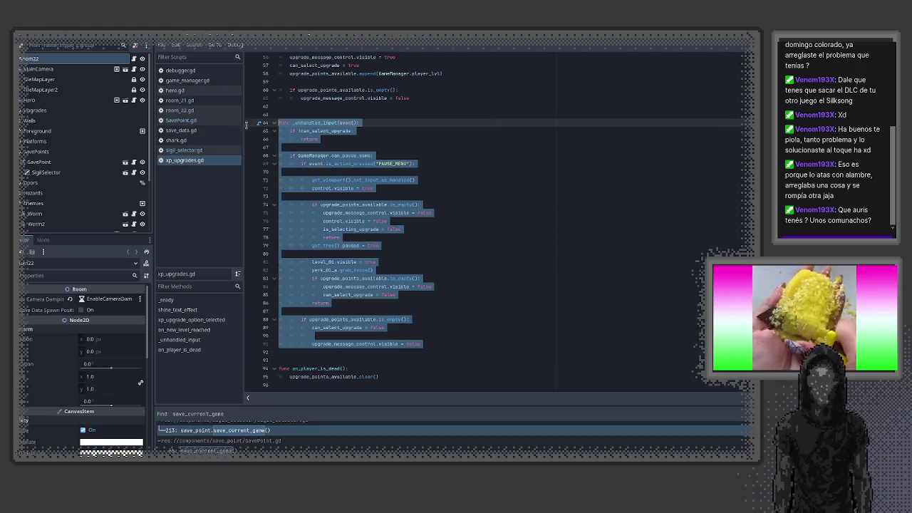
{"action": "left_click", "coordinate": [440, 310]}
{"action": "left_click_drag", "start_coordinate": [318, 356], "coordinate": [258, 134]}
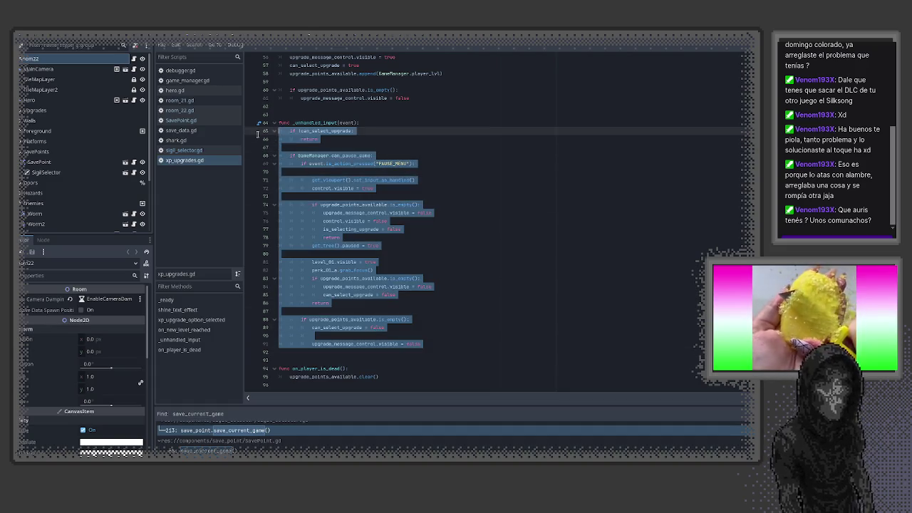
{"action": "left_click", "coordinate": [479, 276]}
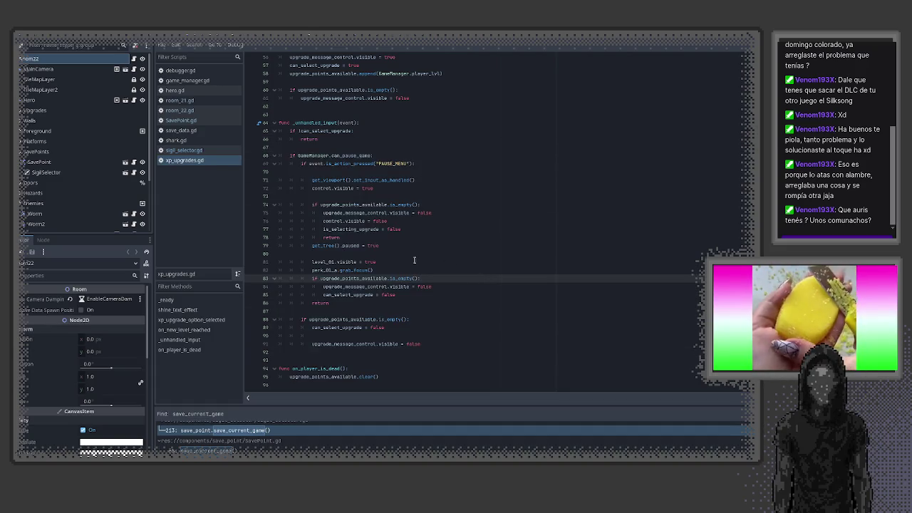
{"action": "scroll", "coordinate": [420, 279], "scroll_direction": "up", "scroll_amount": 3}
{"action": "left_click", "coordinate": [327, 254]}
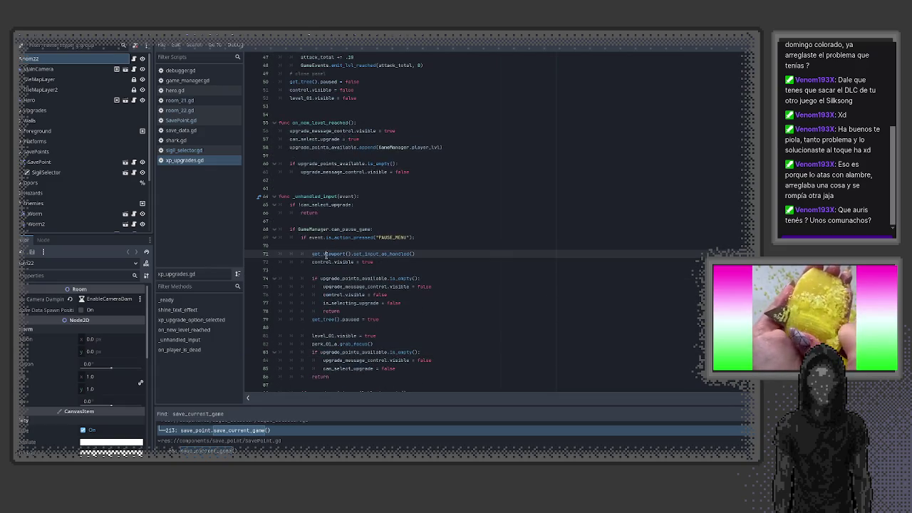
{"action": "left_click_drag", "start_coordinate": [325, 255], "coordinate": [409, 255]}
{"action": "scroll", "coordinate": [382, 353], "scroll_direction": "down", "scroll_amount": 3}
{"action": "scroll", "coordinate": [382, 353], "scroll_direction": "up", "scroll_amount": 15}
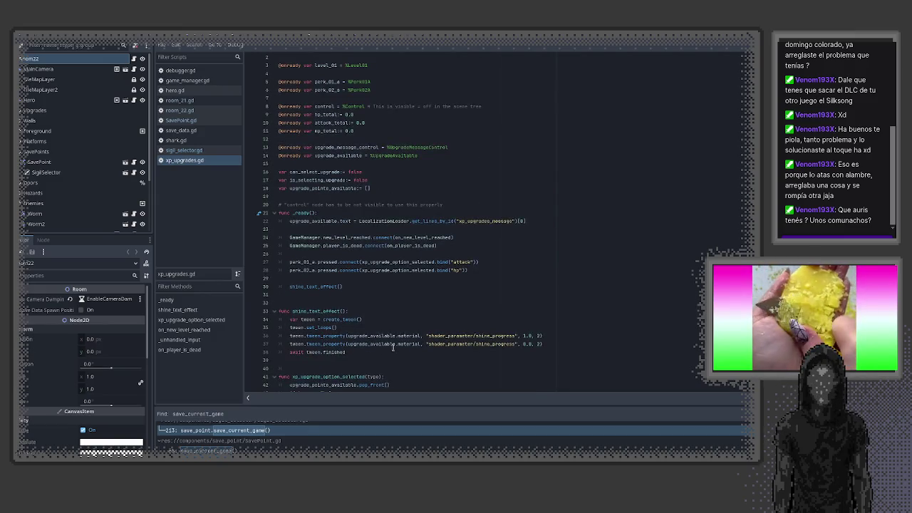
{"action": "scroll", "coordinate": [438, 228], "scroll_direction": "up", "scroll_amount": 1}
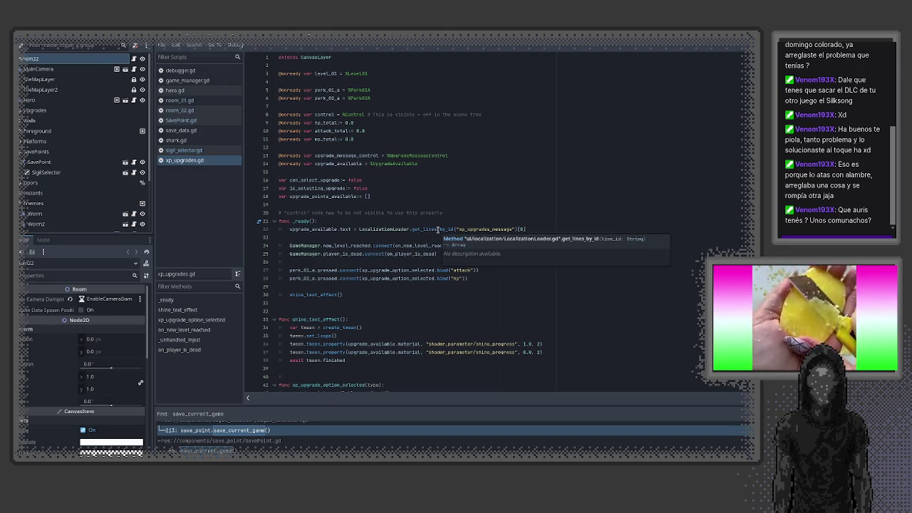
- Highlight new_level_reached, perk_01_a.pressed on line 27, and every xp_upgrade_option_selected use
{"action": "double_click", "coordinate": [341, 246]}
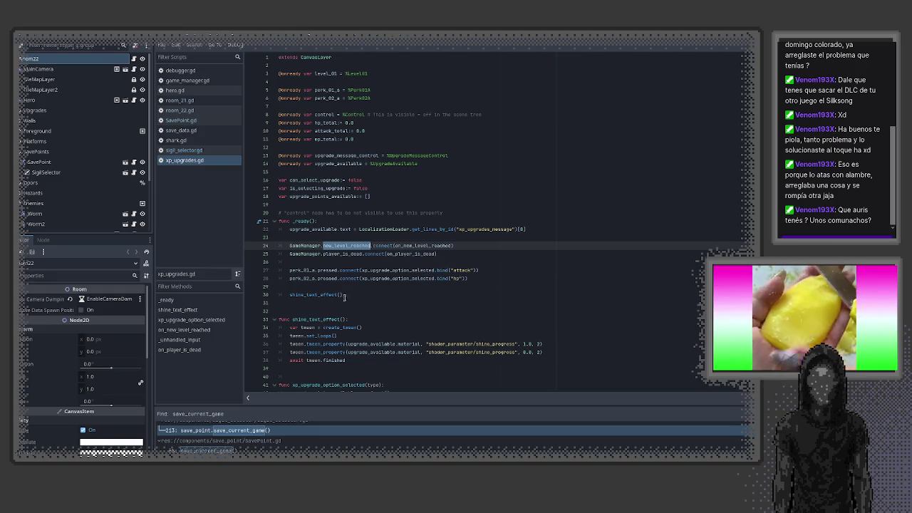
{"action": "left_click", "coordinate": [308, 272]}
{"action": "double_click", "coordinate": [308, 271]}
{"action": "scroll", "coordinate": [457, 259], "scroll_direction": "down", "scroll_amount": 10}
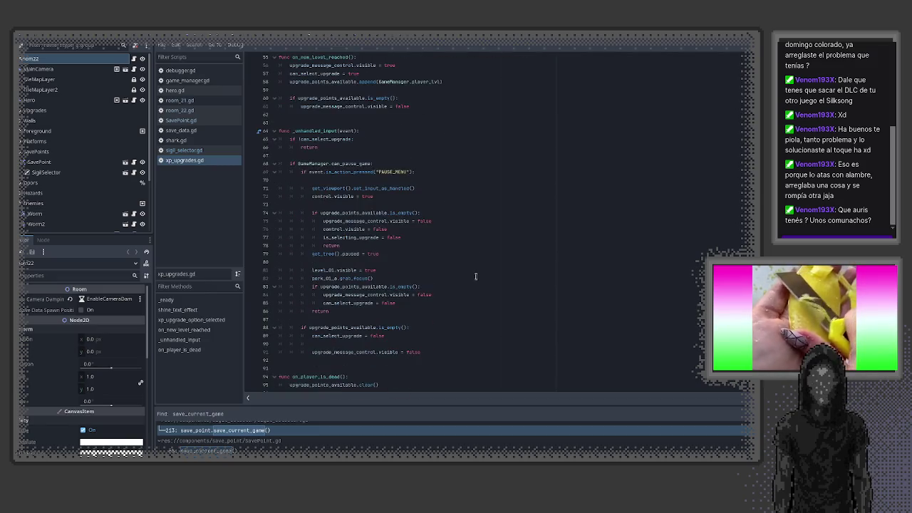
{"action": "scroll", "coordinate": [457, 260], "scroll_direction": "up", "scroll_amount": 9}
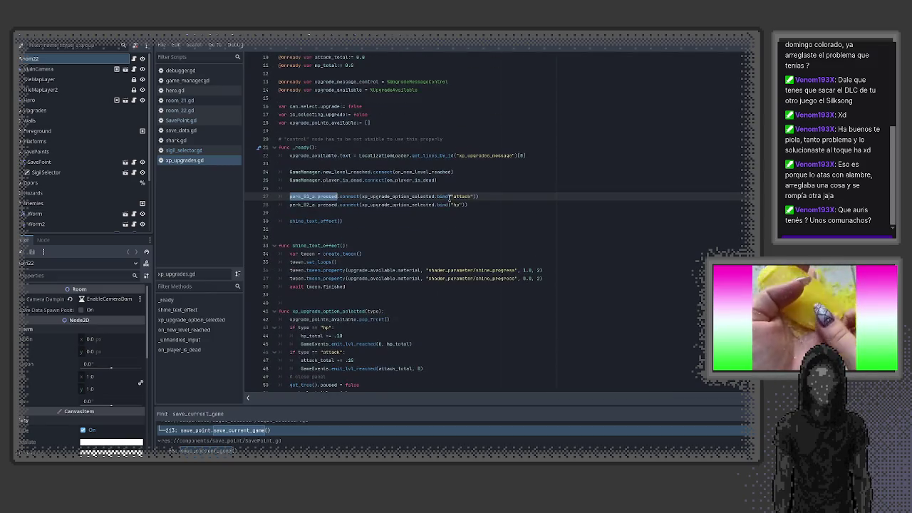
{"action": "left_click", "coordinate": [376, 196]}
{"action": "double_click", "coordinate": [376, 196]}
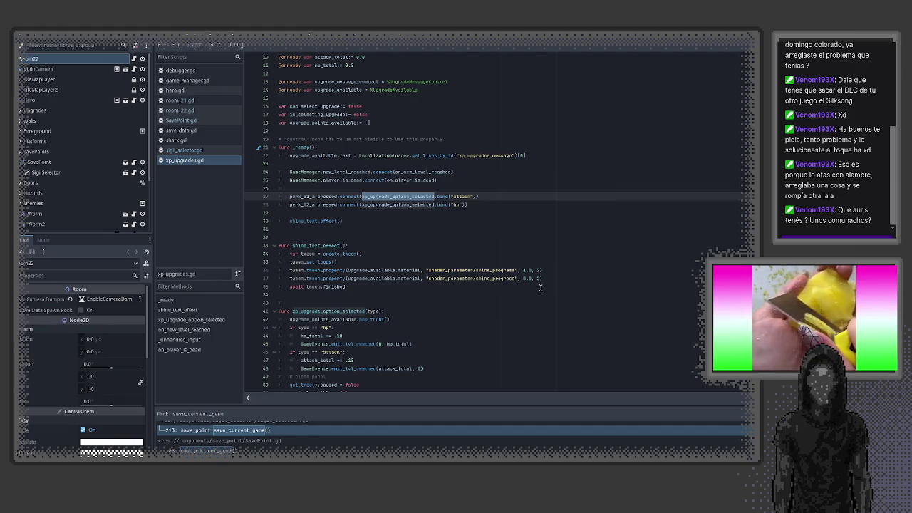
{"action": "scroll", "coordinate": [539, 287], "scroll_direction": "down", "scroll_amount": 1}
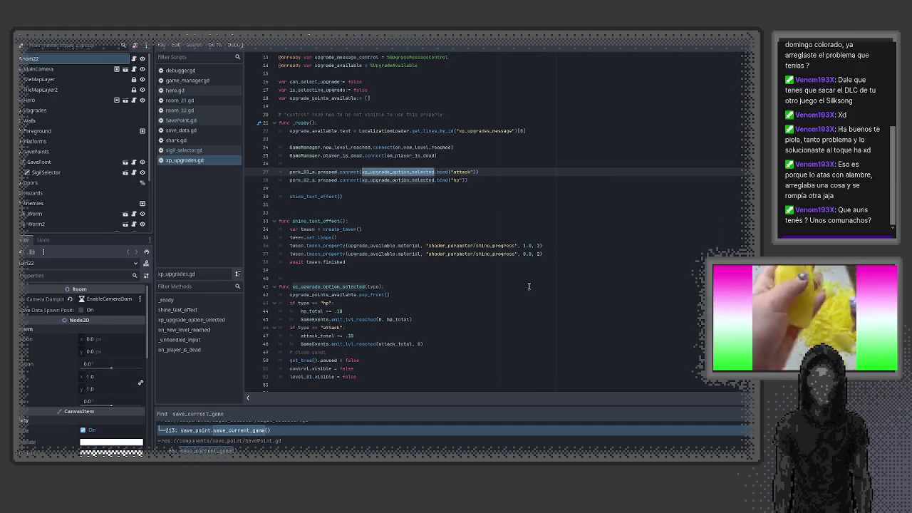
{"action": "scroll", "coordinate": [526, 286], "scroll_direction": "down", "scroll_amount": 2}
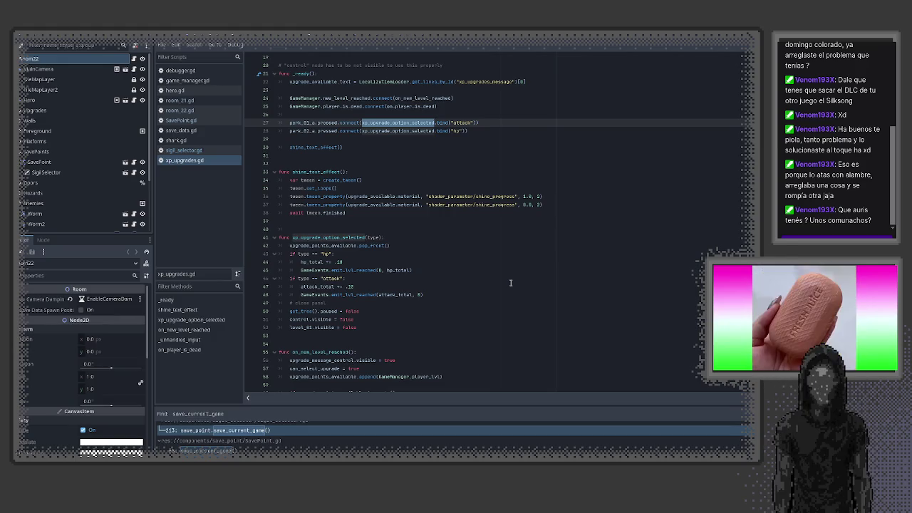
- Search the whole project for emit_lvl_reached from its call on line 48
{"action": "double_click", "coordinate": [348, 295]}
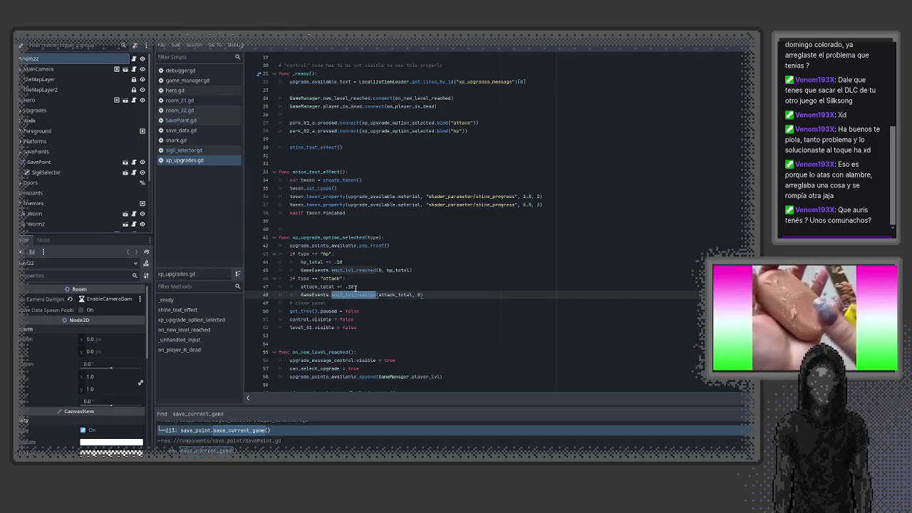
{"action": "key", "text": "ctrl+shift+f"}
{"action": "left_click", "coordinate": [456, 305]}
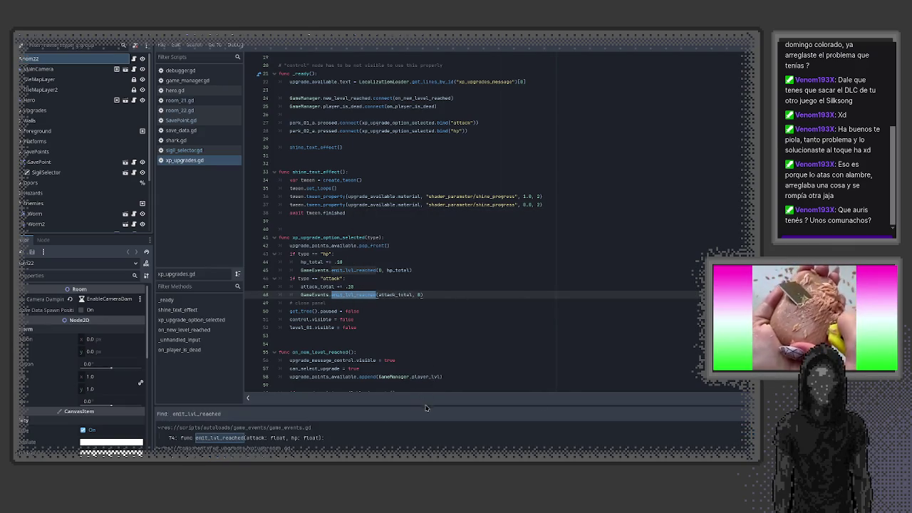
- Open the emit_lvl_reached definition at line 74 of game_events.gd
{"action": "mouse_move", "coordinate": [430, 399]}
{"action": "left_mouse_down"}
{"action": "mouse_move", "coordinate": [438, 312]}
{"action": "mouse_move", "coordinate": [437, 336]}
{"action": "left_mouse_up"}
{"action": "left_click", "coordinate": [295, 368]}
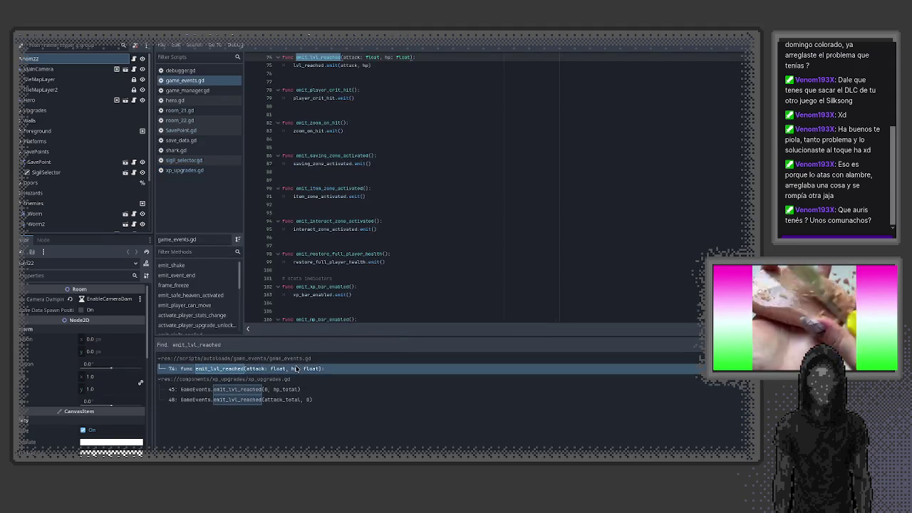
{"action": "scroll", "coordinate": [452, 305], "scroll_direction": "up", "scroll_amount": 3}
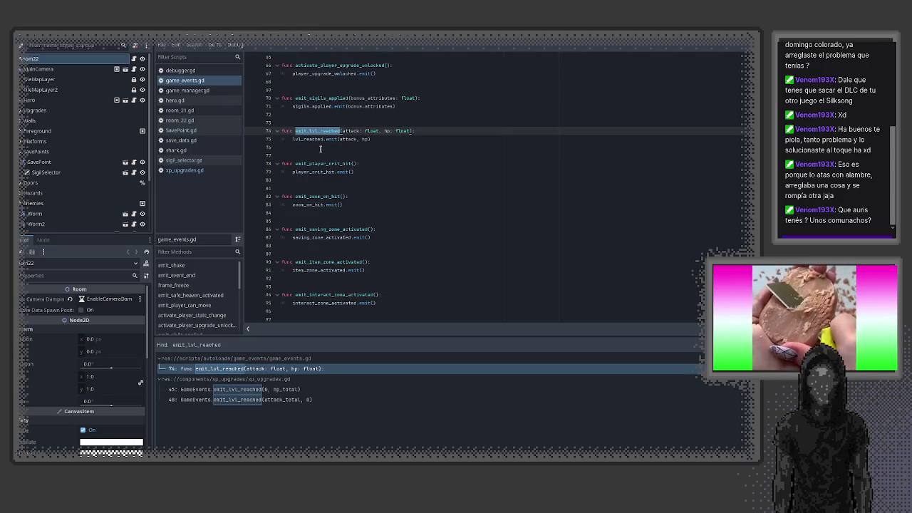
- Search the project for lvl_reached and open hero.gd line 79, where it connects to on_level_reached
{"action": "double_click", "coordinate": [312, 139]}
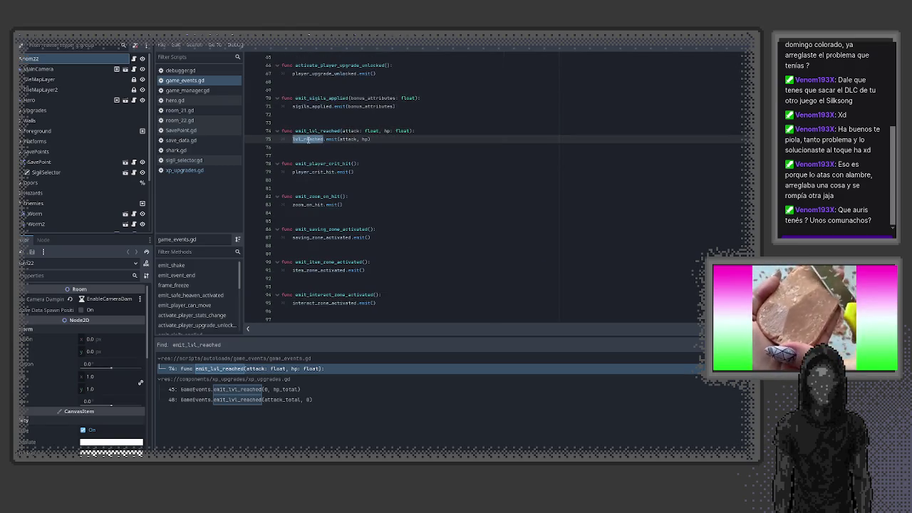
{"action": "key", "text": "ctrl+shift+f"}
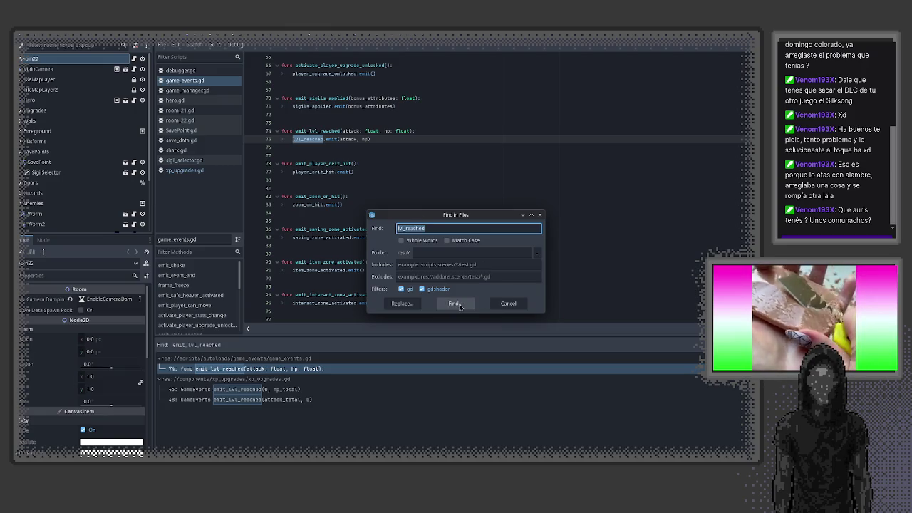
{"action": "left_click", "coordinate": [456, 303]}
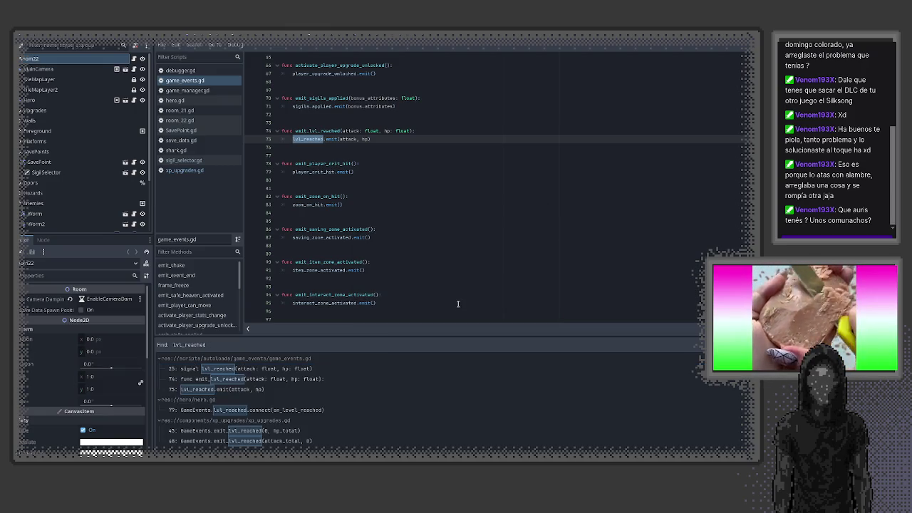
{"action": "left_click", "coordinate": [255, 412]}
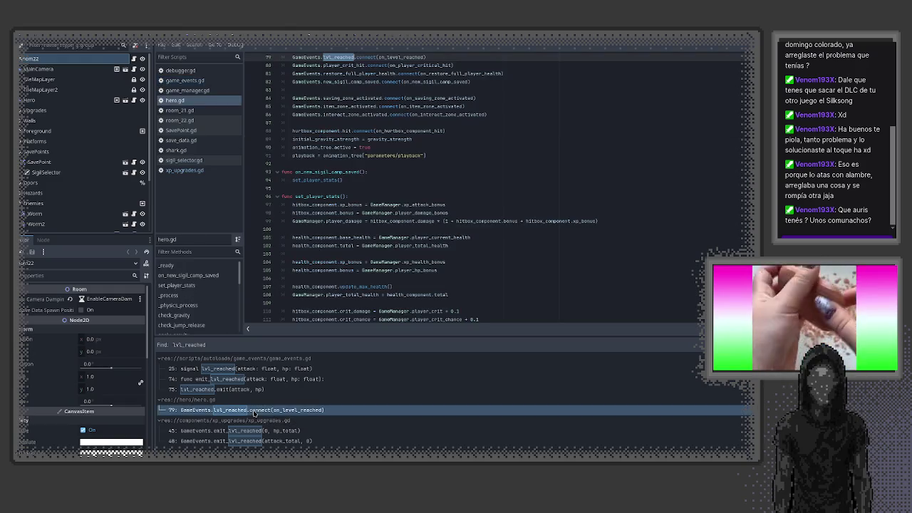
{"action": "scroll", "coordinate": [406, 143], "scroll_direction": "up", "scroll_amount": 3}
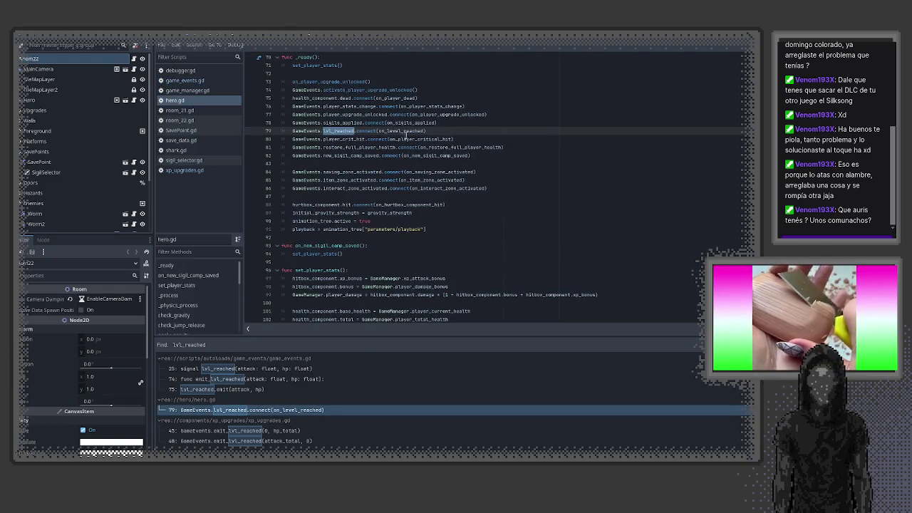
{"action": "double_click", "coordinate": [407, 132]}
{"action": "key", "text": "ctrl+f"}
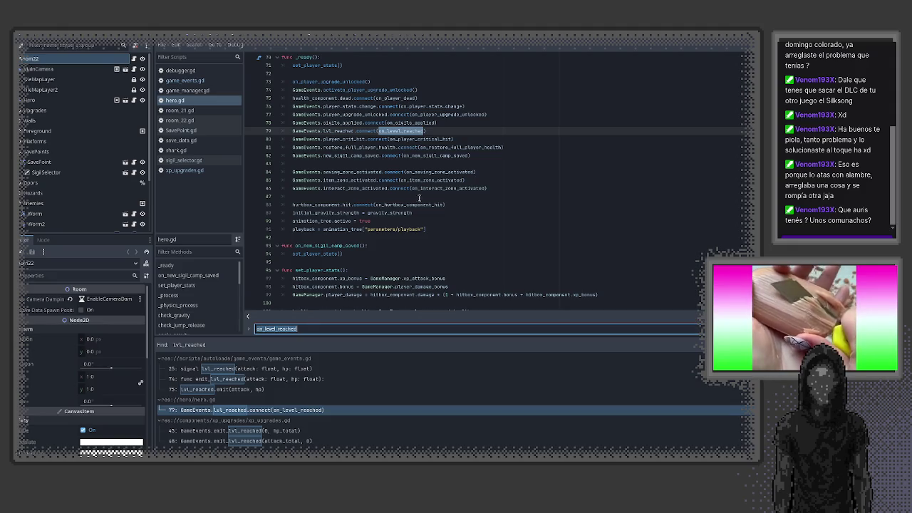
{"action": "key", "text": "Return"}
{"action": "scroll", "coordinate": [499, 260], "scroll_direction": "down", "scroll_amount": 3}
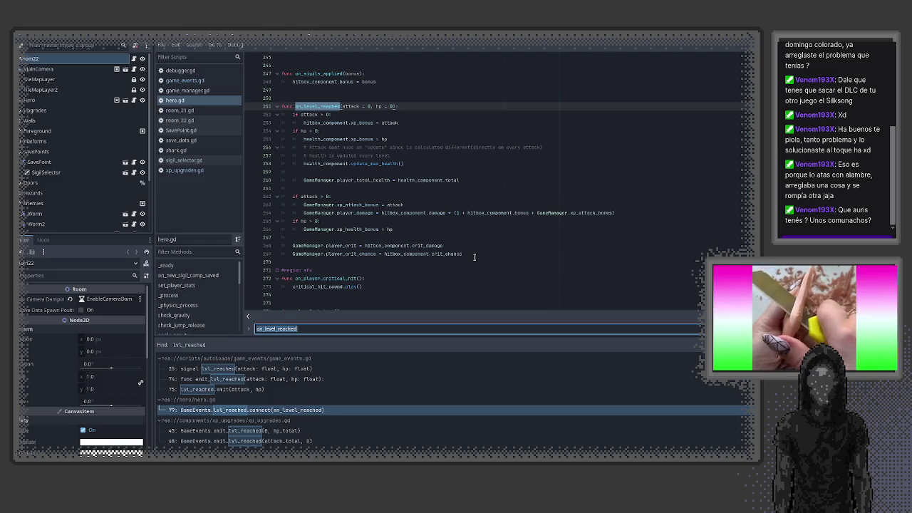
{"action": "left_click_drag", "start_coordinate": [442, 245], "coordinate": [367, 245]}
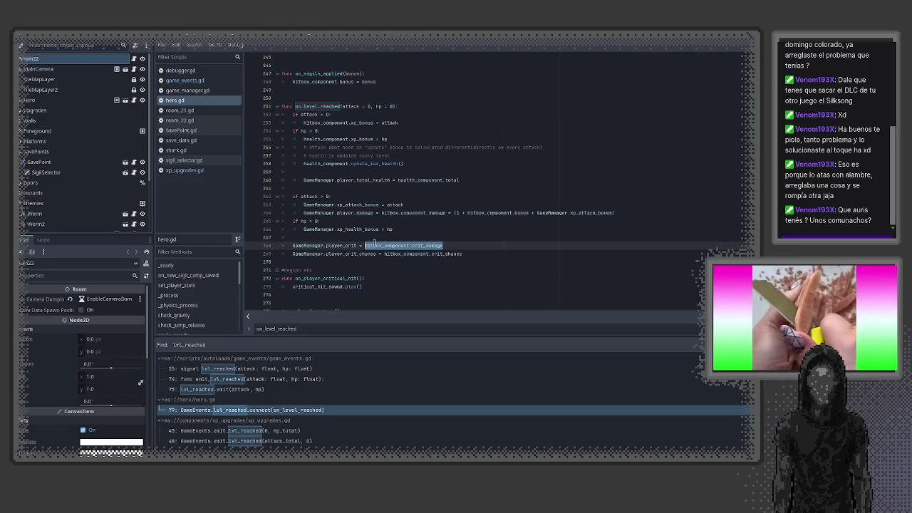
{"action": "double_click", "coordinate": [426, 245]}
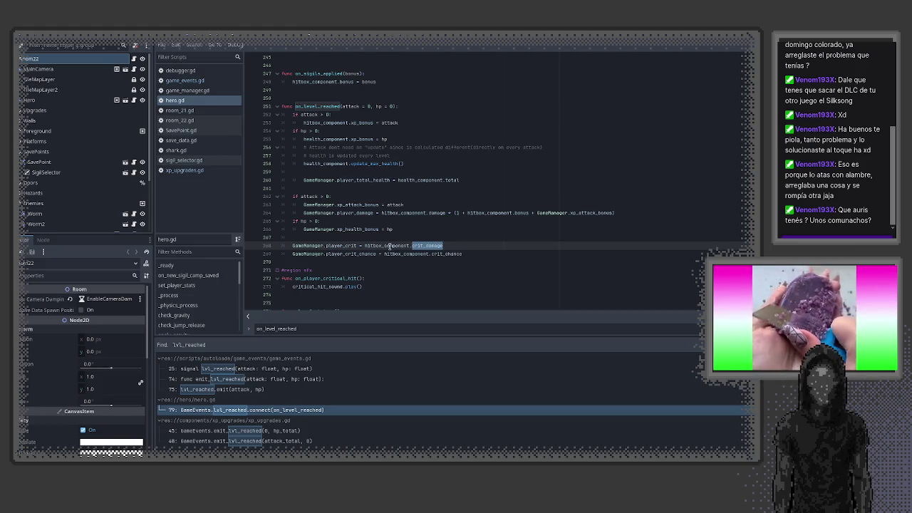
{"action": "key", "text": "ctrl+space"}
{"action": "key", "text": "Return"}
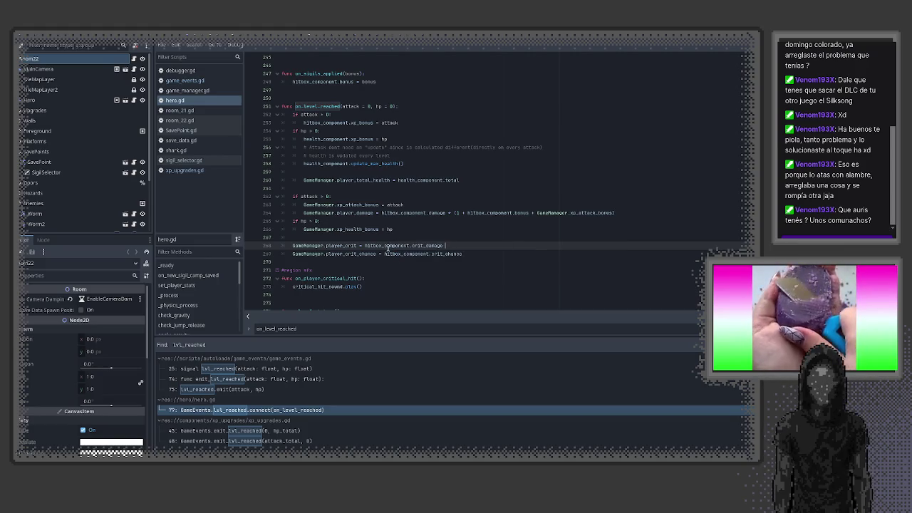
{"action": "right_click", "coordinate": [386, 242]}
{"action": "left_click", "coordinate": [370, 243]}
{"action": "right_click", "coordinate": [386, 243]}
{"action": "left_click", "coordinate": [369, 244]}
{"action": "double_click", "coordinate": [369, 243]}
{"action": "right_click", "coordinate": [369, 245]}
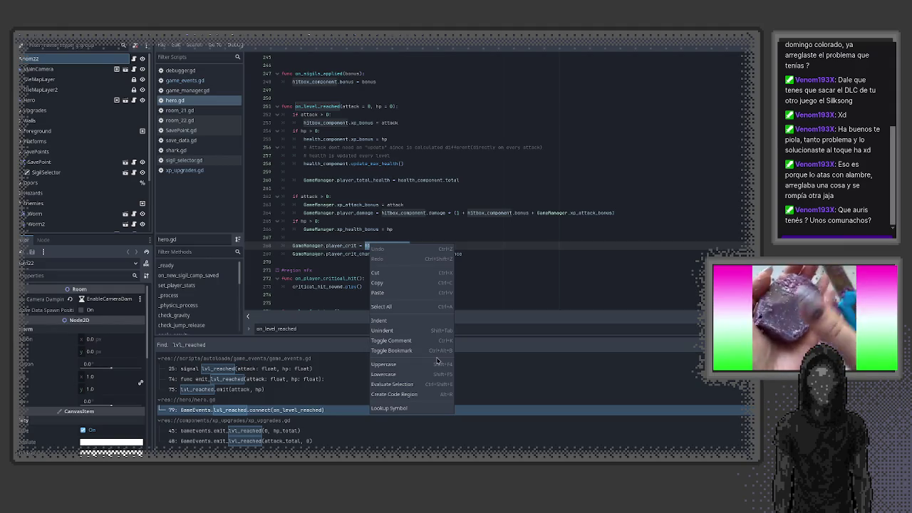
{"action": "left_click", "coordinate": [509, 293]}
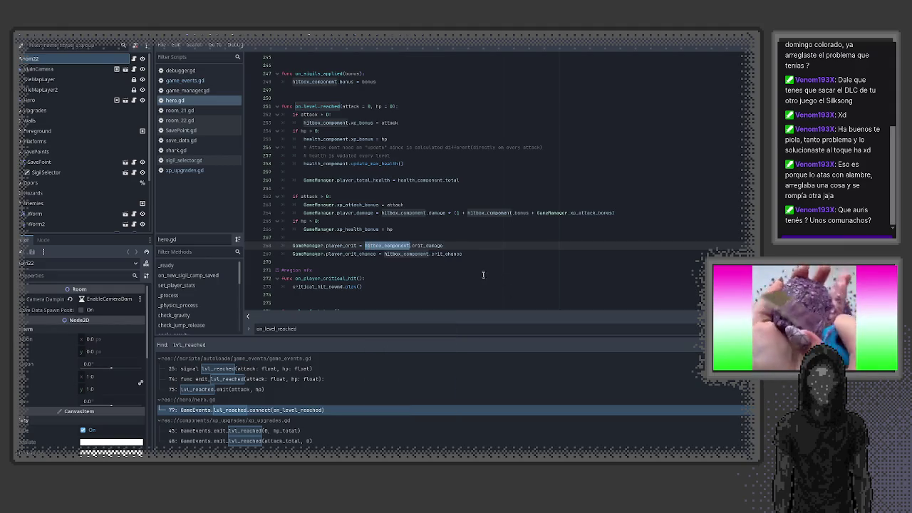
{"action": "scroll", "coordinate": [483, 274], "scroll_direction": "up", "scroll_amount": 20}
{"action": "scroll", "coordinate": [484, 273], "scroll_direction": "up", "scroll_amount": 12}
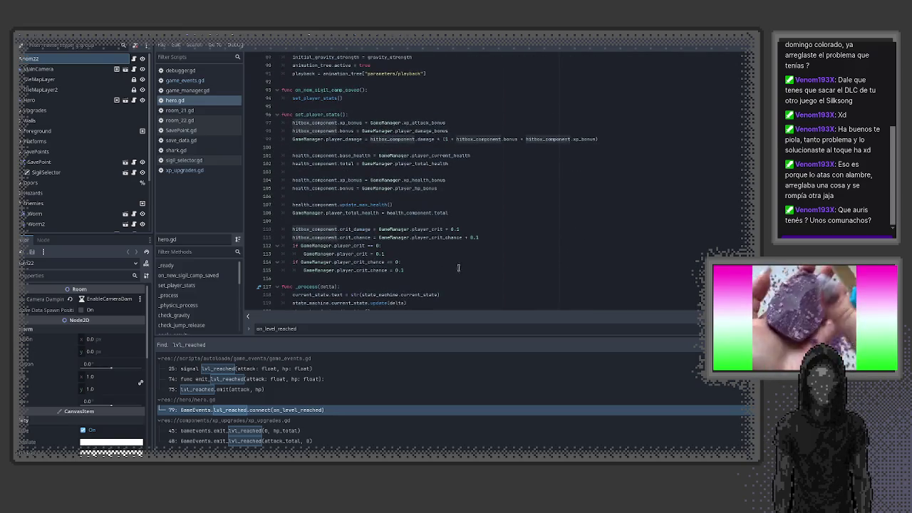
- Follow hitbox_component from hero.gd into hitbox_component.gd, then into hurtbox_component.gd's crit damage code
{"action": "scroll", "coordinate": [458, 268], "scroll_direction": "up", "scroll_amount": 5}
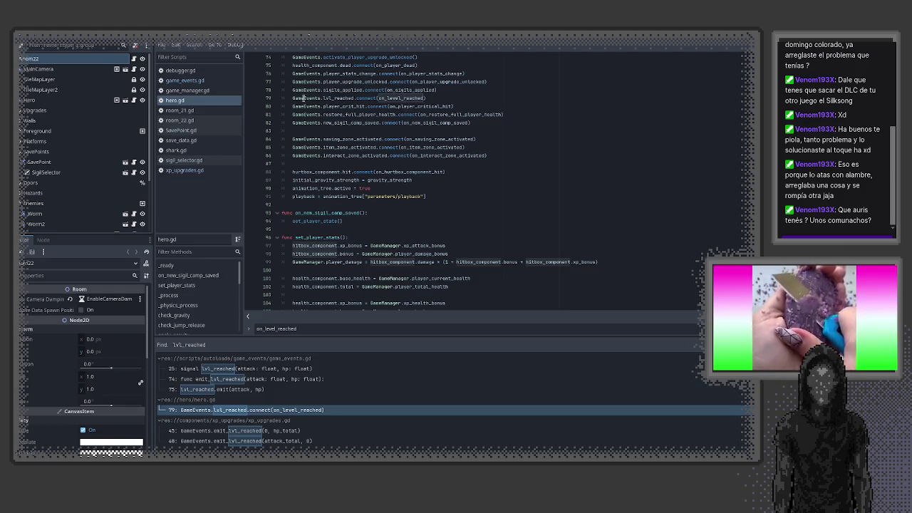
{"action": "double_click", "coordinate": [318, 247]}
{"action": "scroll", "coordinate": [335, 238], "scroll_direction": "up", "scroll_amount": 6}
{"action": "scroll", "coordinate": [335, 238], "scroll_direction": "up", "scroll_amount": 12}
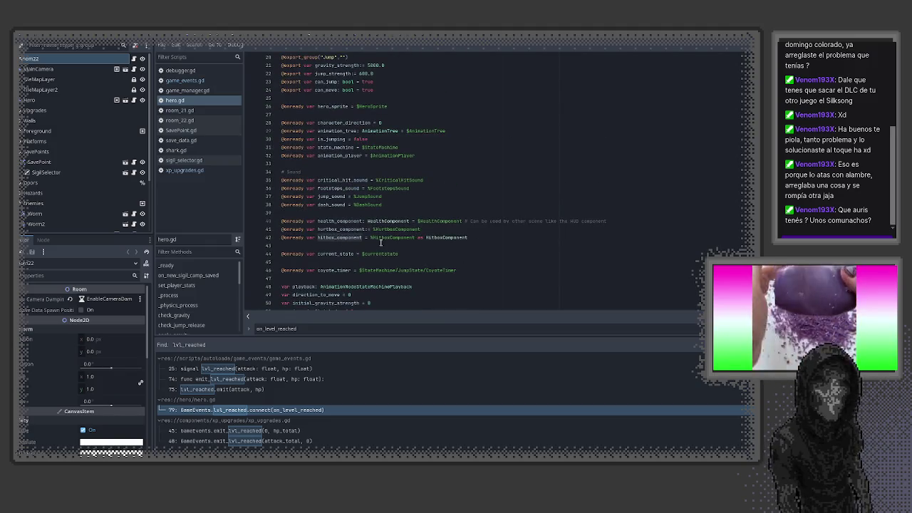
{"action": "left_click", "coordinate": [385, 239], "text": "ctrl"}
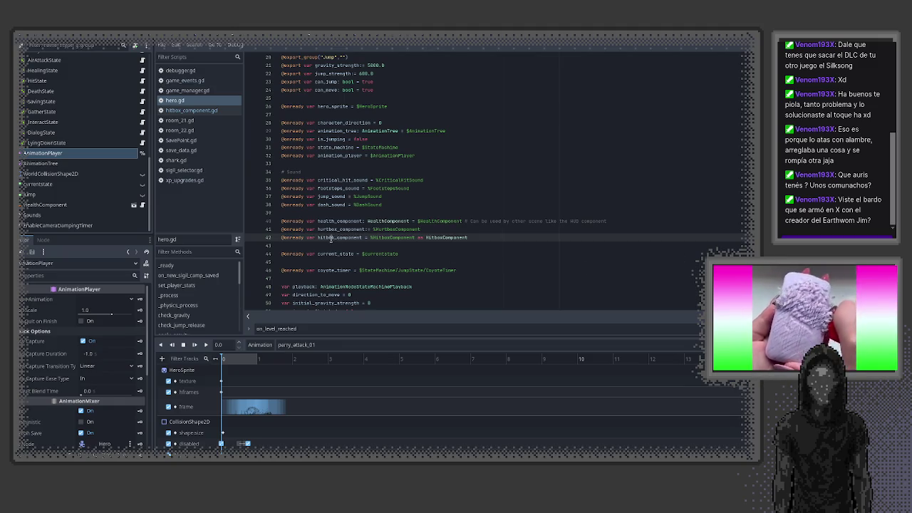
{"action": "double_click", "coordinate": [329, 238]}
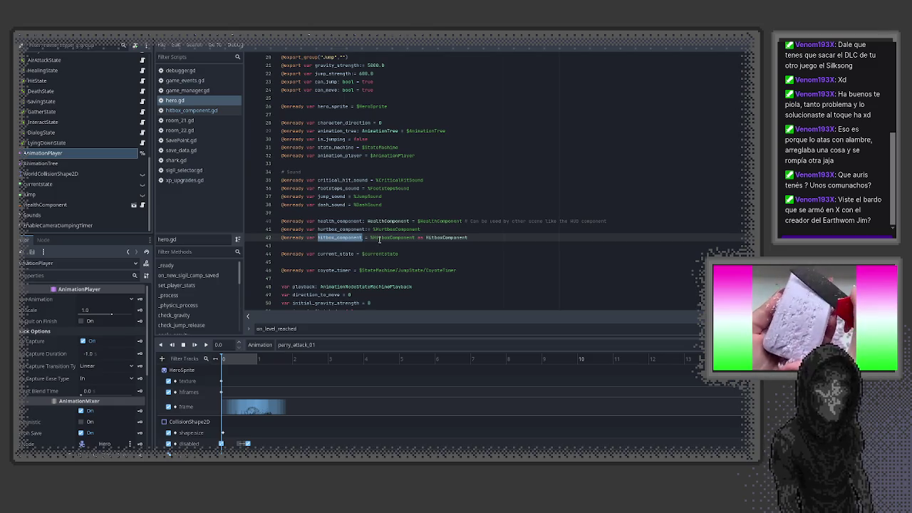
{"action": "left_click", "coordinate": [394, 231], "text": "ctrl"}
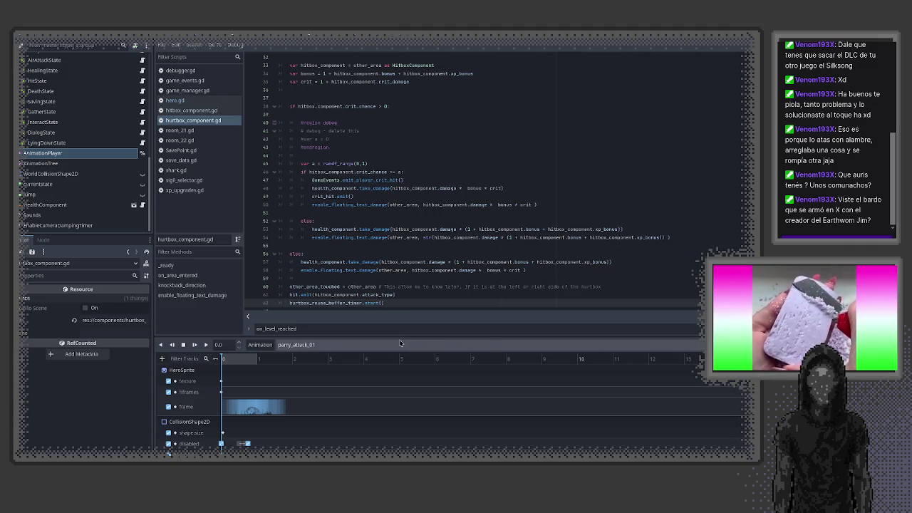
- Select the emit_player_crit_hit call on line 47 and start a project-wide Find in Files for it
{"action": "left_click_drag", "start_coordinate": [398, 337], "coordinate": [397, 396]}
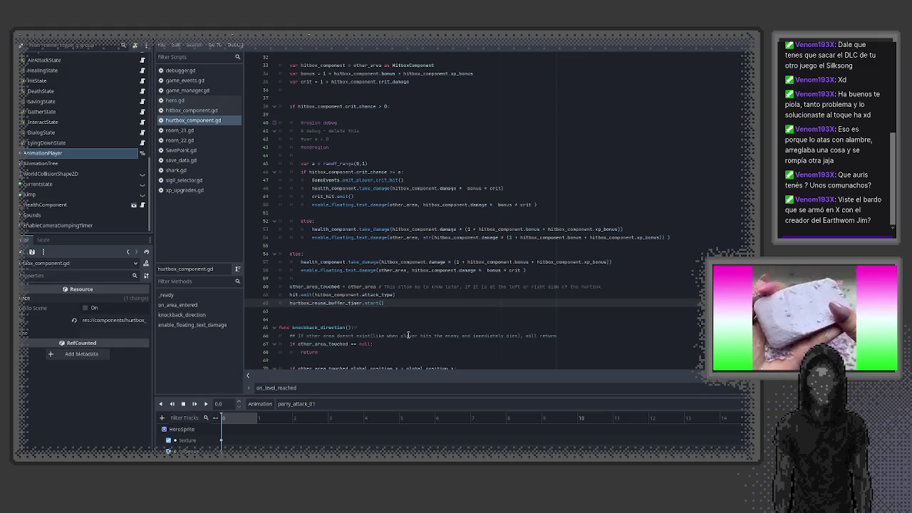
{"action": "double_click", "coordinate": [380, 180]}
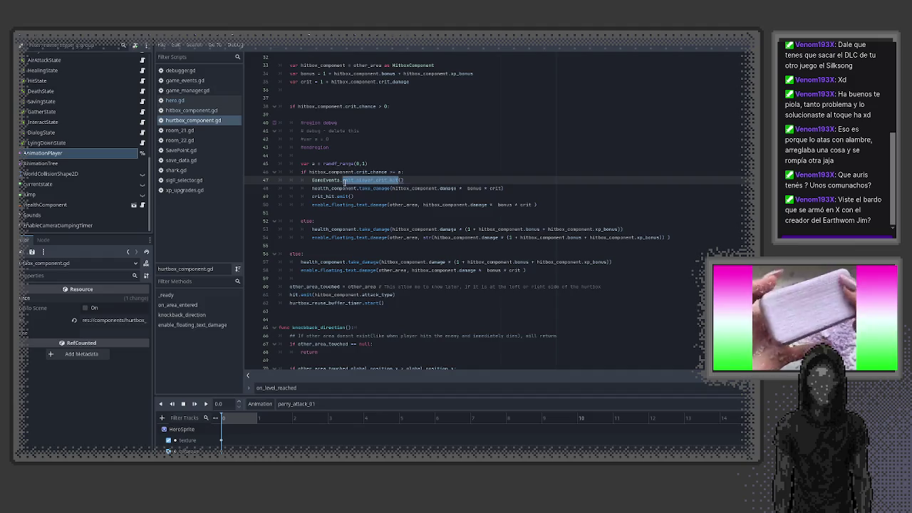
{"action": "left_click", "coordinate": [328, 181]}
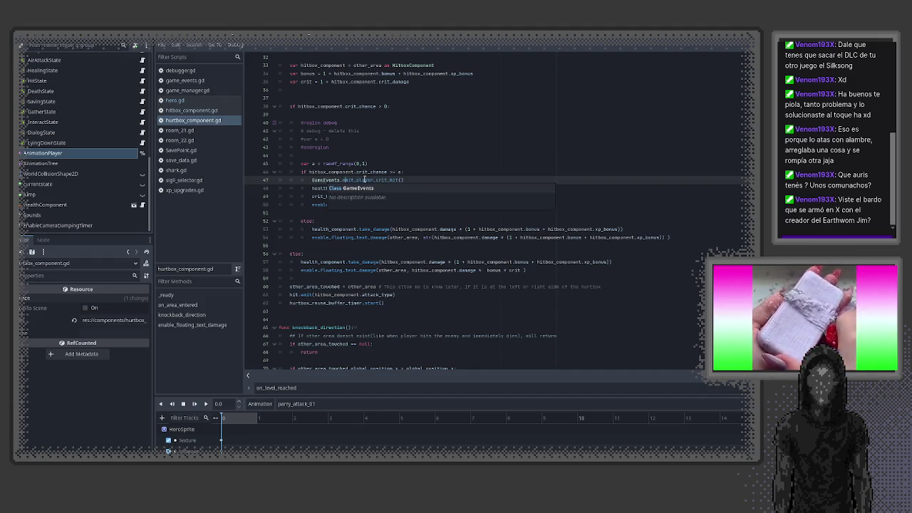
{"action": "double_click", "coordinate": [366, 180]}
{"action": "key", "text": "ctrl+shift+f"}
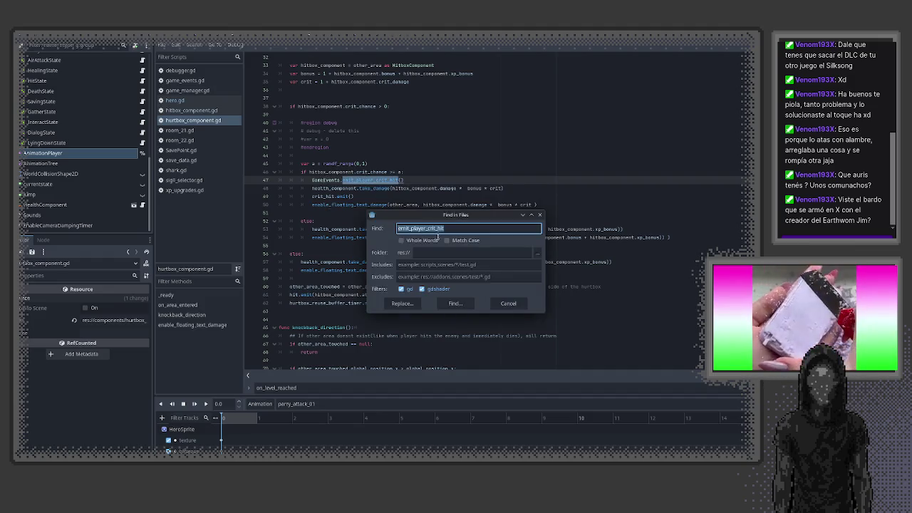
- Search emit_player_crit_hit to reach game_events.gd, then search player_crit_hit and open hero.gd's connection
{"action": "left_click", "coordinate": [464, 304]}
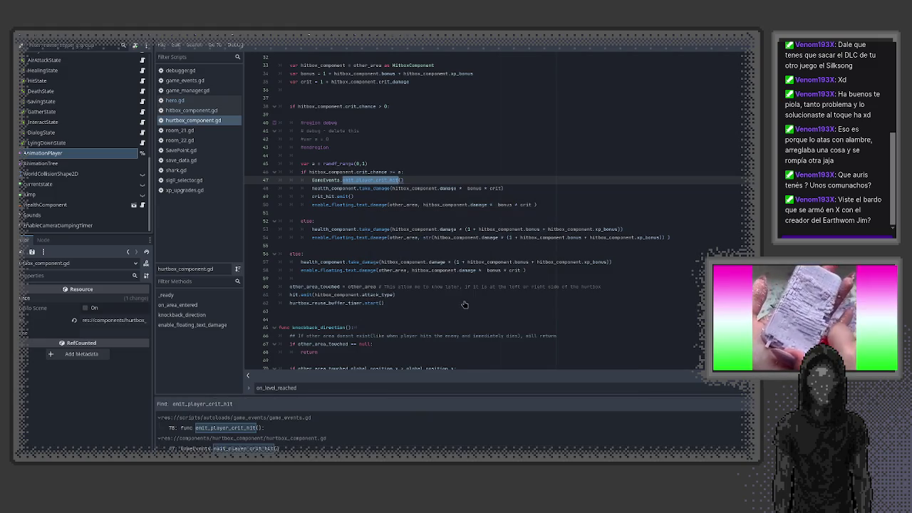
{"action": "left_click", "coordinate": [243, 428]}
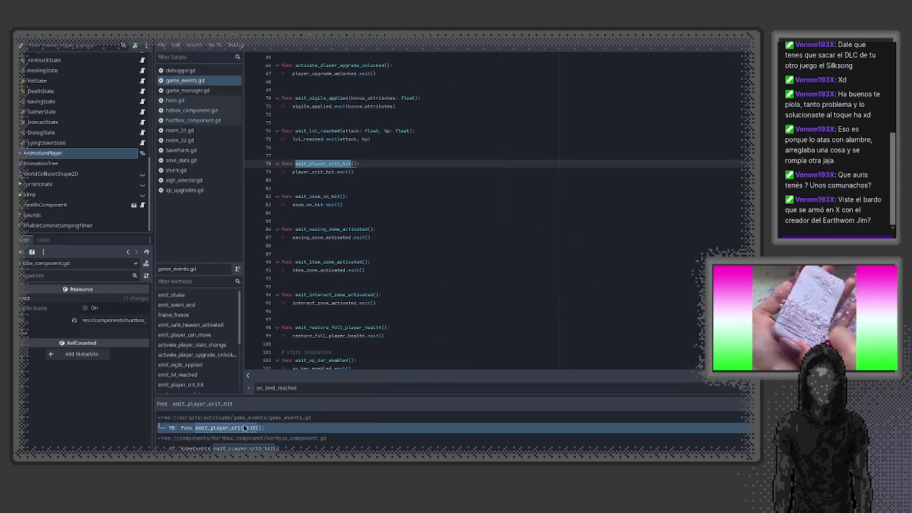
{"action": "double_click", "coordinate": [320, 171]}
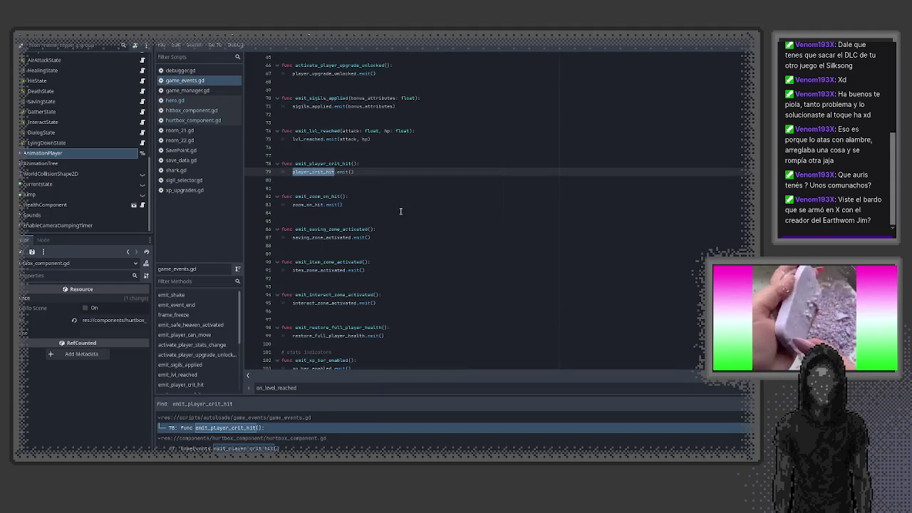
{"action": "key", "text": "ctrl+shift+f"}
{"action": "left_click", "coordinate": [454, 305]}
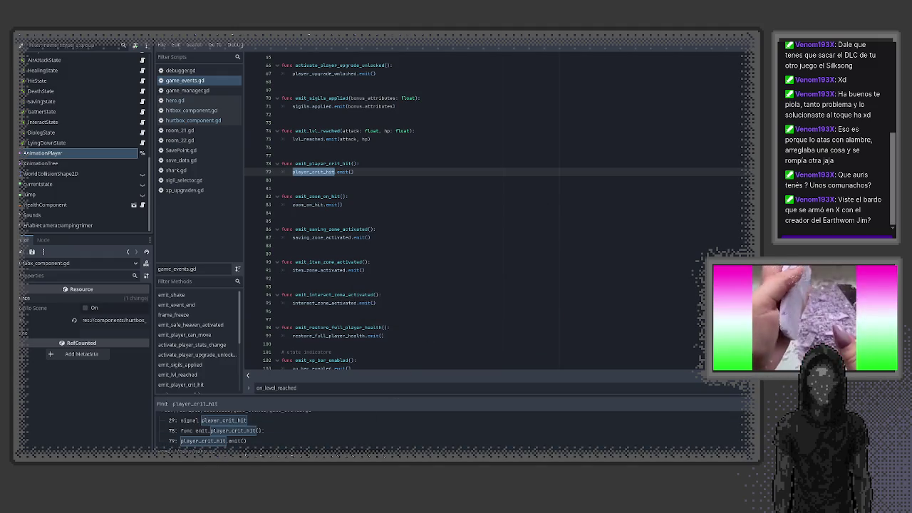
{"action": "left_click", "coordinate": [271, 454]}
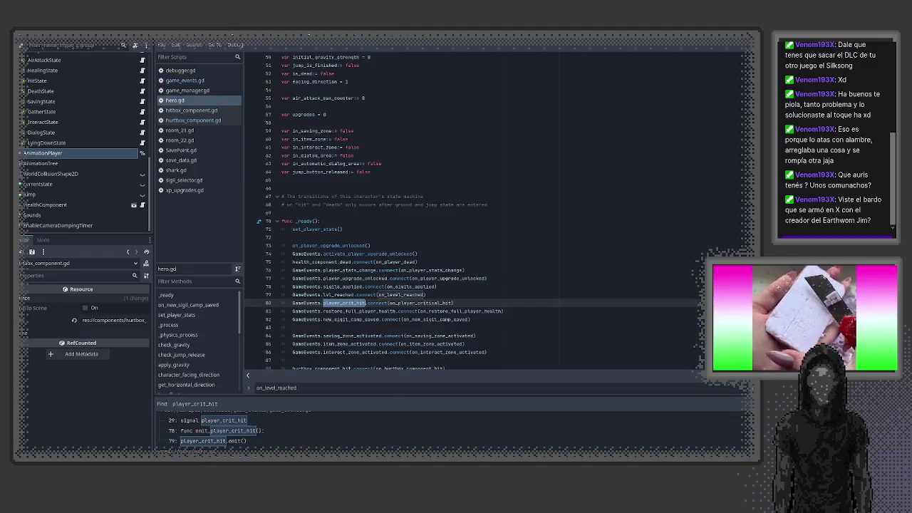
- Search on_player_critical_hit, inspect its hero.gd function at line 272, then return to hurtbox_component.gd
{"action": "double_click", "coordinate": [418, 303]}
{"action": "key", "text": "ctrl+shift+f"}
{"action": "left_click", "coordinate": [456, 306]}
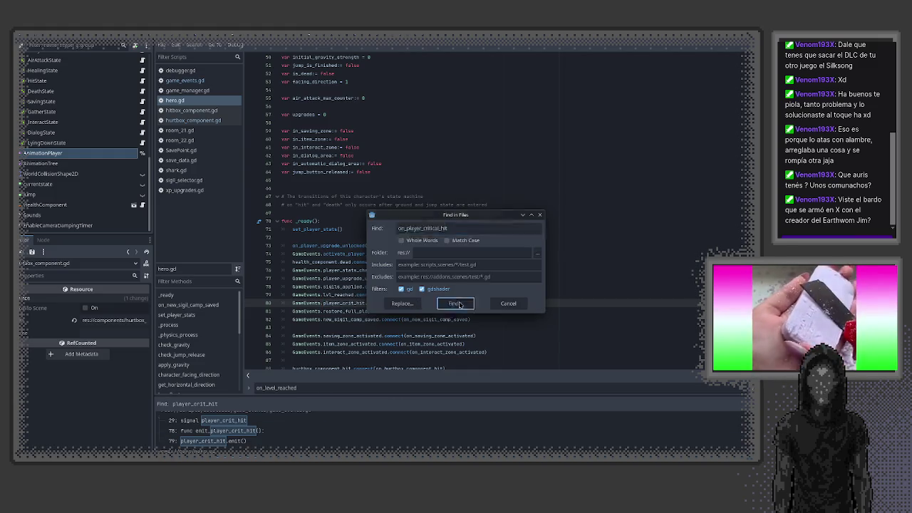
{"action": "left_click", "coordinate": [263, 438]}
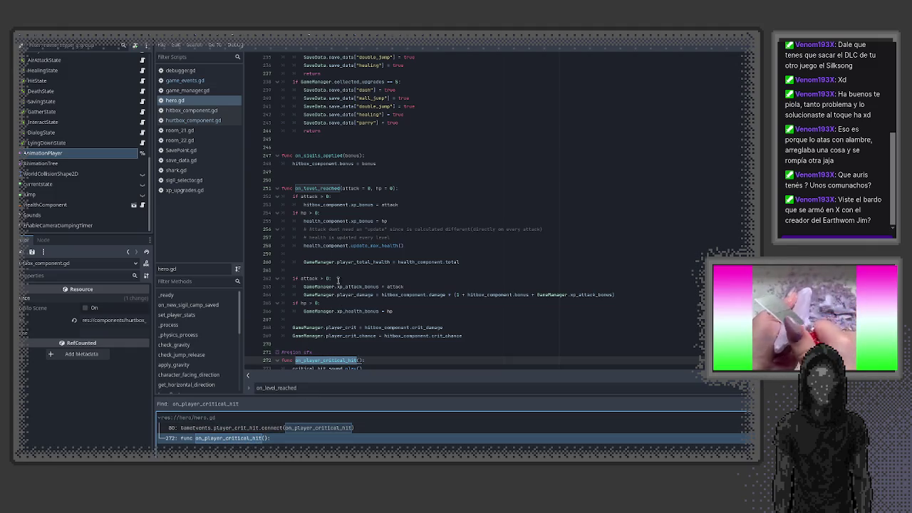
{"action": "scroll", "coordinate": [341, 299], "scroll_direction": "down", "scroll_amount": 3}
{"action": "scroll", "coordinate": [341, 298], "scroll_direction": "down", "scroll_amount": 1}
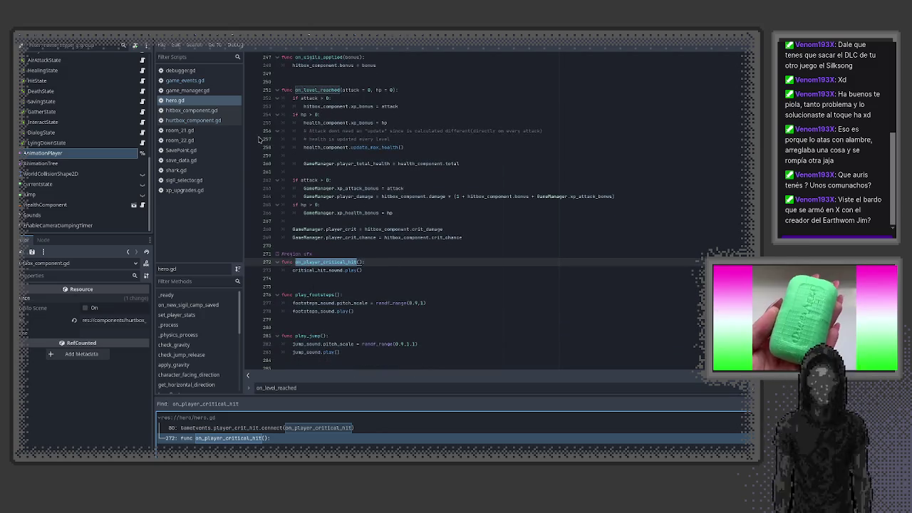
{"action": "left_click", "coordinate": [198, 120]}
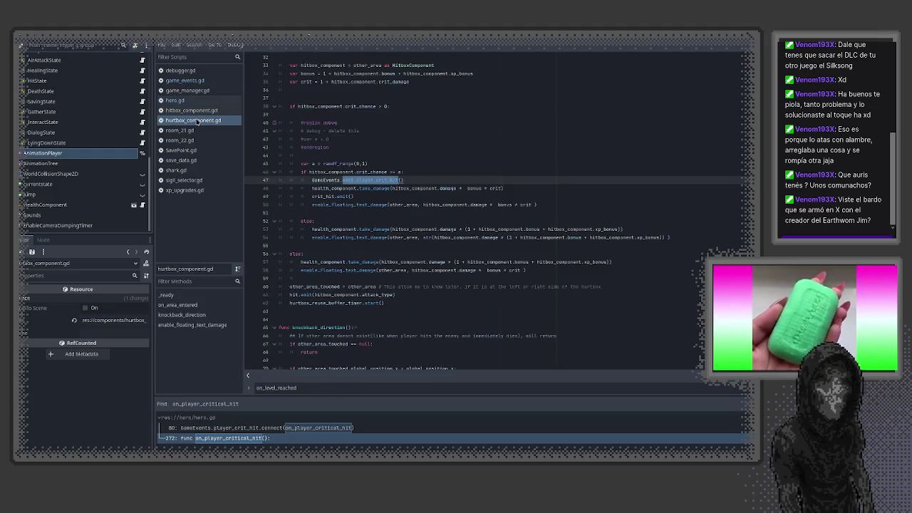
- Append a comment to line 47: used just to play the "crit" sound when it happend, and save
{"action": "left_click", "coordinate": [425, 179]}
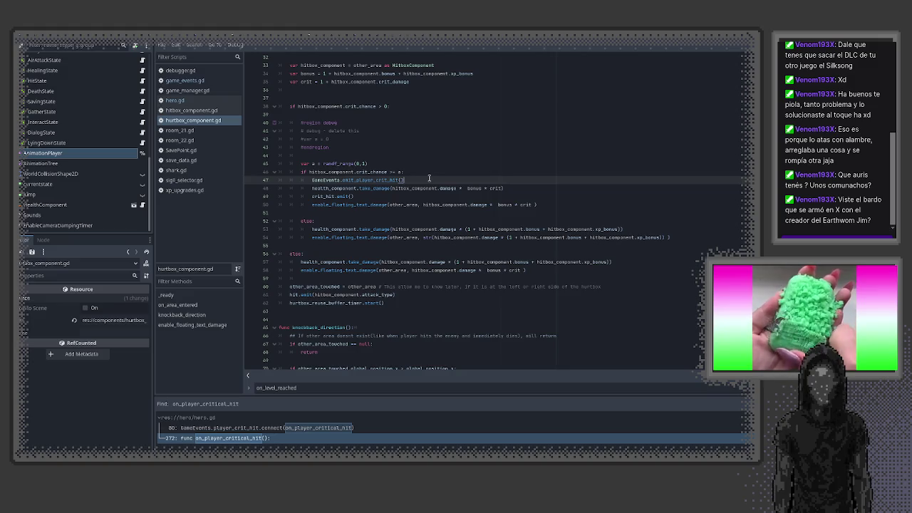
{"action": "key", "text": "ctrl+space"}
{"action": "key", "text": "Escape"}
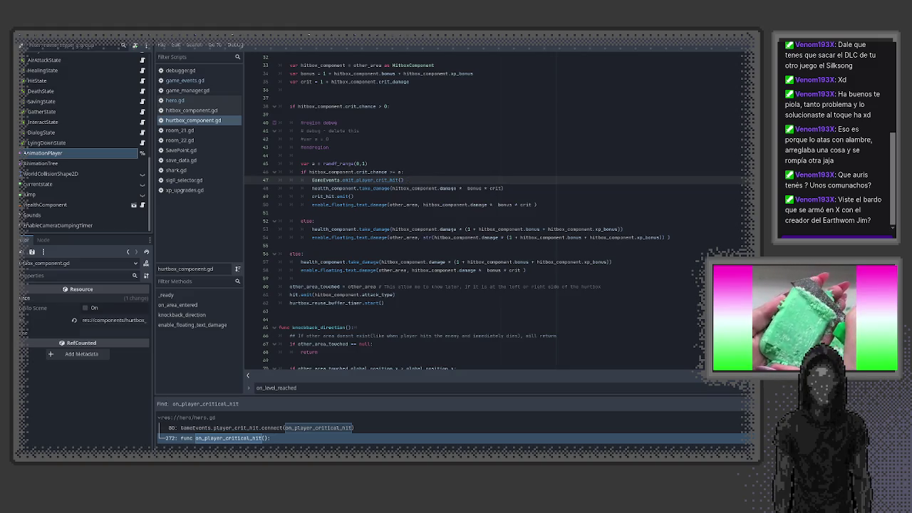
{"action": "type", "text": "deb"}
{"action": "type", "text": "used just to p"}
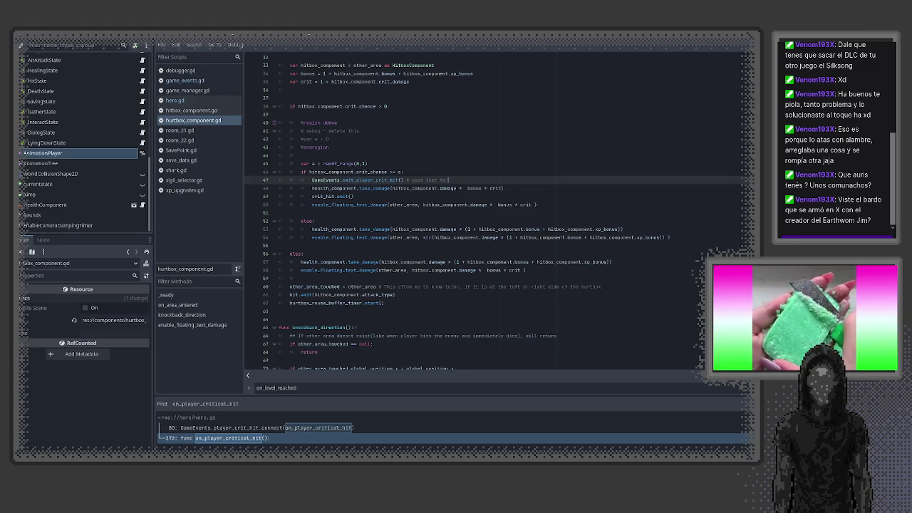
{"action": "type", "text": "lay the "}
{"action": "type", "text": "\"crit\" so"}
{"action": "type", "text": "und when it hap"}
{"action": "type", "text": "pend"}
{"action": "key", "text": "ctrl+s"}
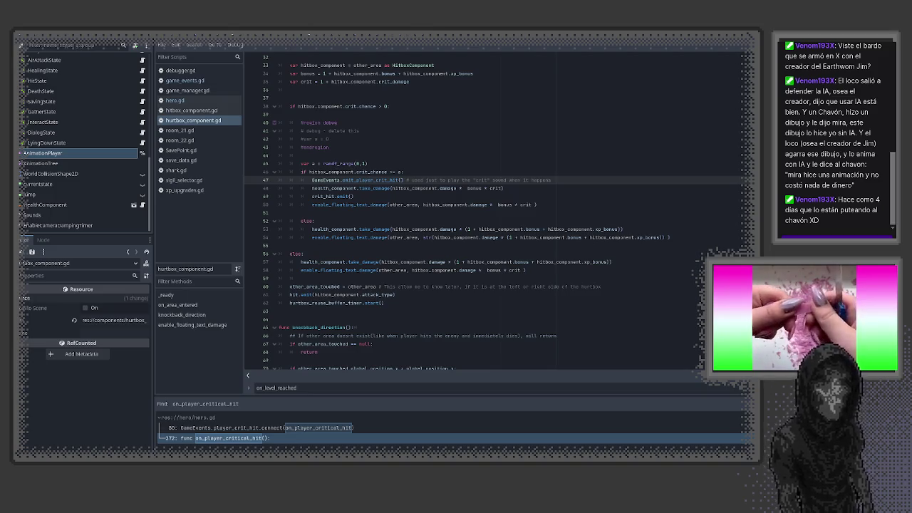
{"action": "key", "text": "alt+Tab"}
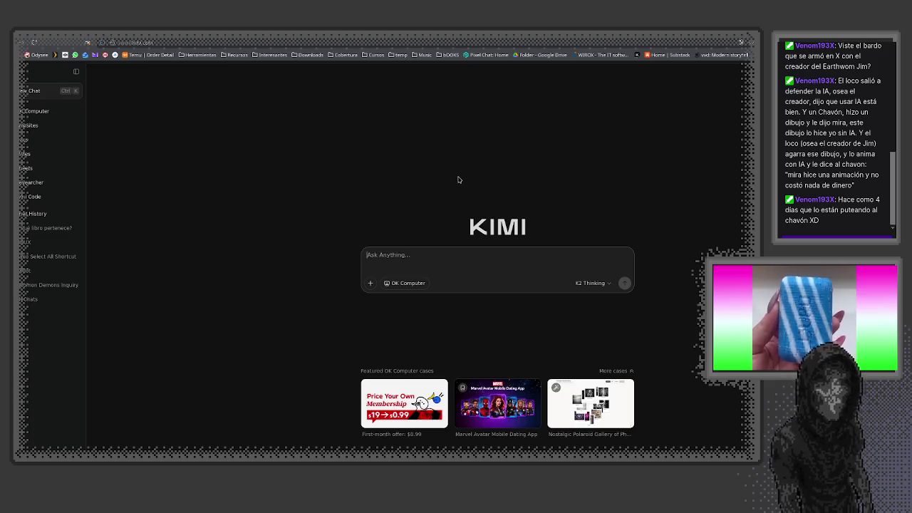
- Switch from the Kimi browser window back to the Godot script editor
{"action": "key", "text": "alt+Tab"}
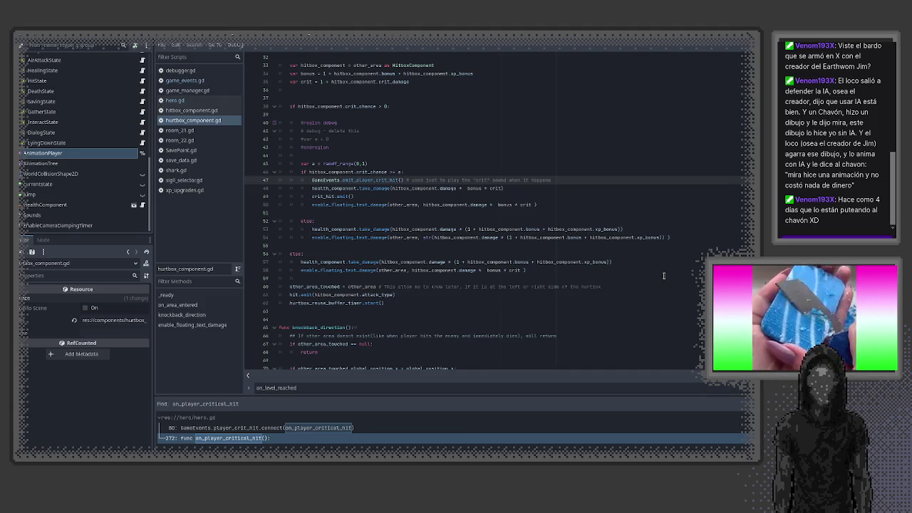
{"action": "scroll", "coordinate": [656, 277], "scroll_direction": "down", "scroll_amount": 5}
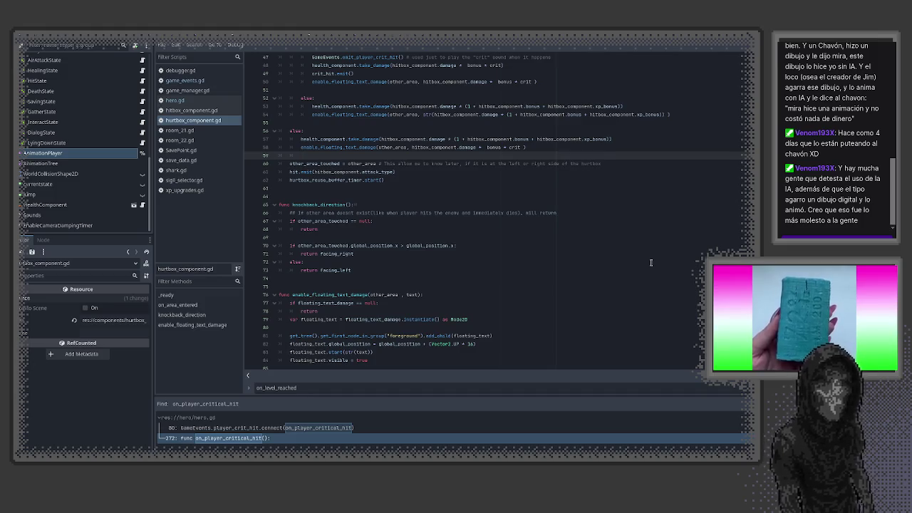
{"action": "scroll", "coordinate": [634, 285], "scroll_direction": "down", "scroll_amount": 1}
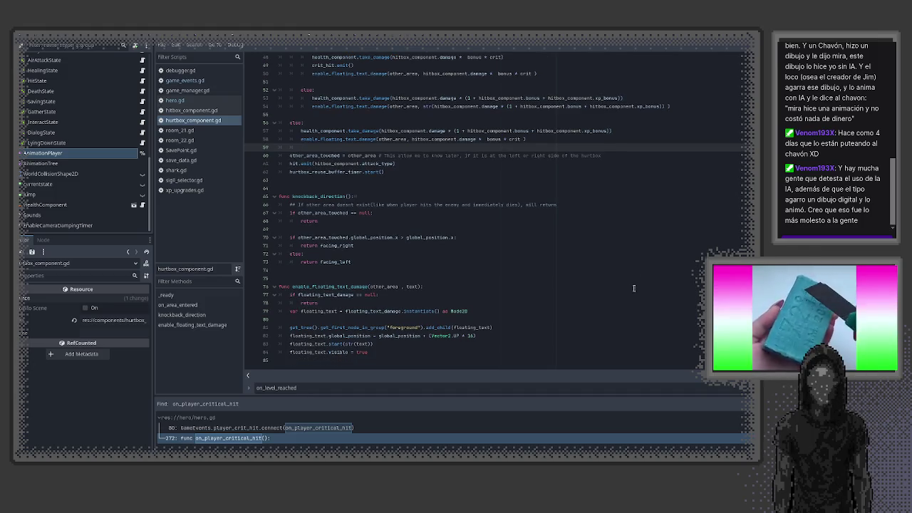
{"action": "left_click", "coordinate": [634, 285]}
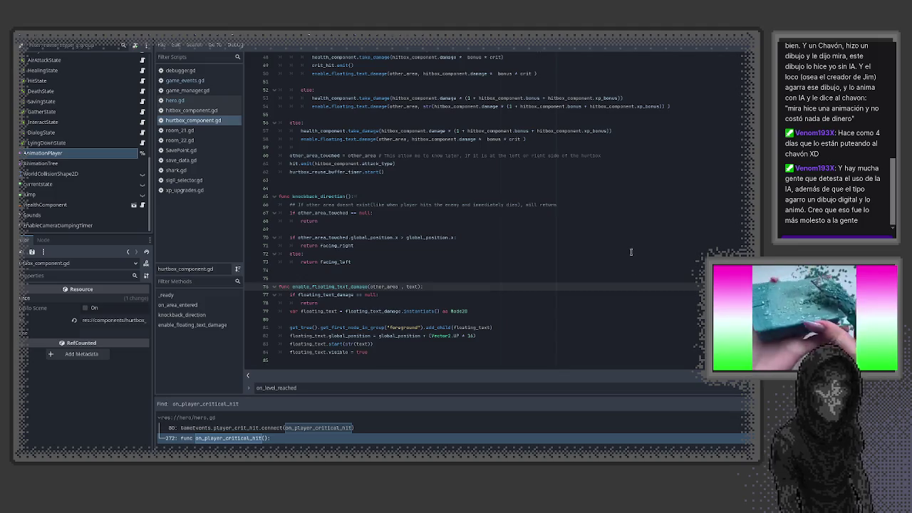
{"action": "scroll", "coordinate": [628, 259], "scroll_direction": "up", "scroll_amount": 1}
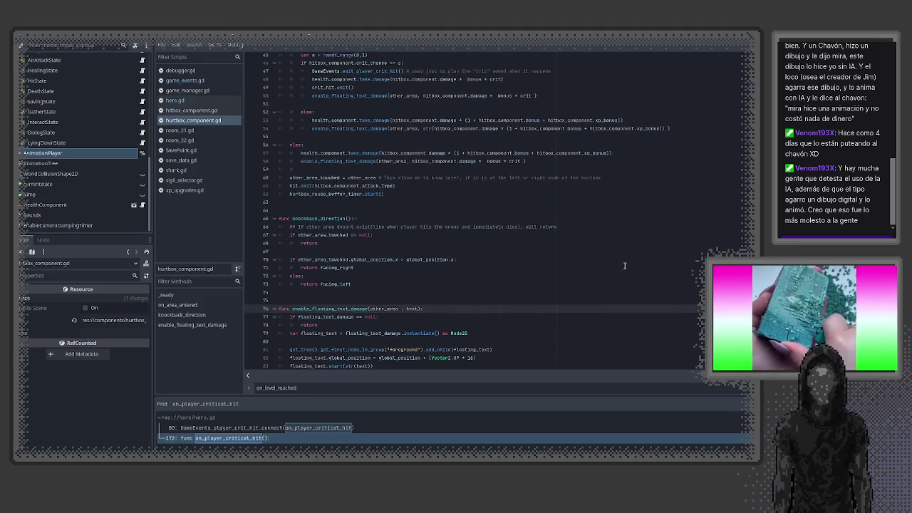
{"action": "left_click", "coordinate": [650, 279]}
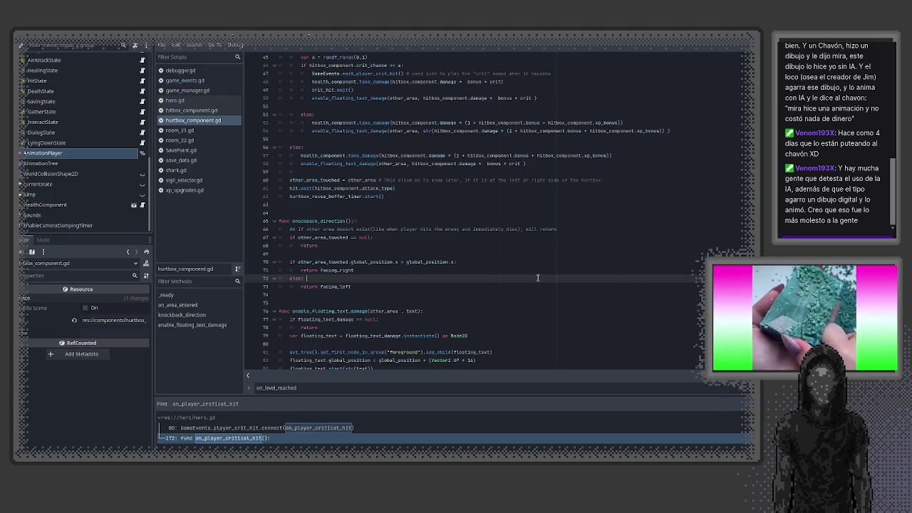
{"action": "left_click", "coordinate": [517, 294]}
{"action": "scroll", "coordinate": [366, 290], "scroll_direction": "up", "scroll_amount": 4}
{"action": "scroll", "coordinate": [365, 290], "scroll_direction": "up", "scroll_amount": 5}
{"action": "left_click", "coordinate": [351, 268]}
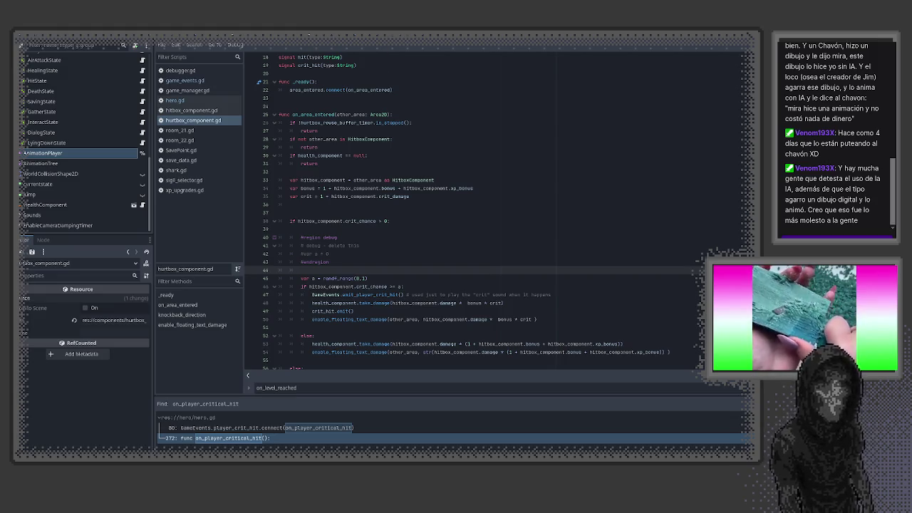
{"action": "key", "text": "ctrl+F1"}
{"action": "scroll", "coordinate": [491, 268], "scroll_direction": "down", "scroll_amount": 5}
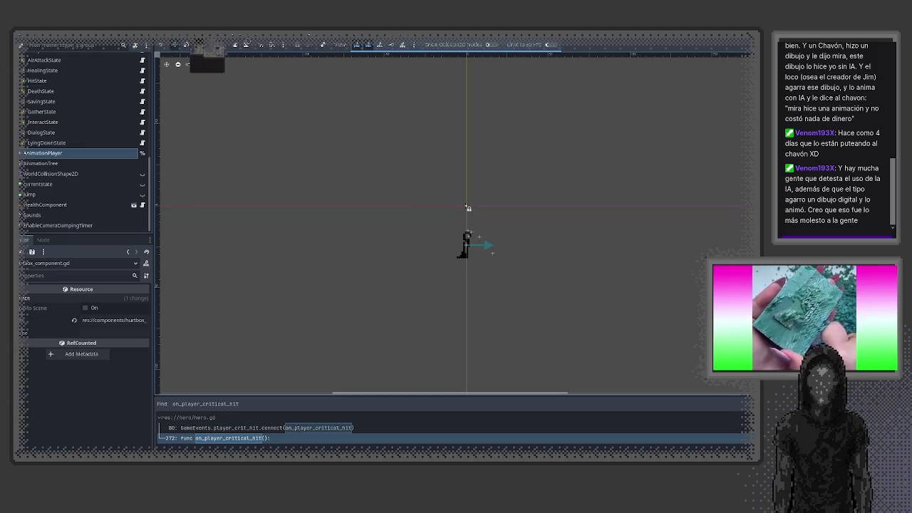
{"action": "key", "text": "ctrl+F3"}
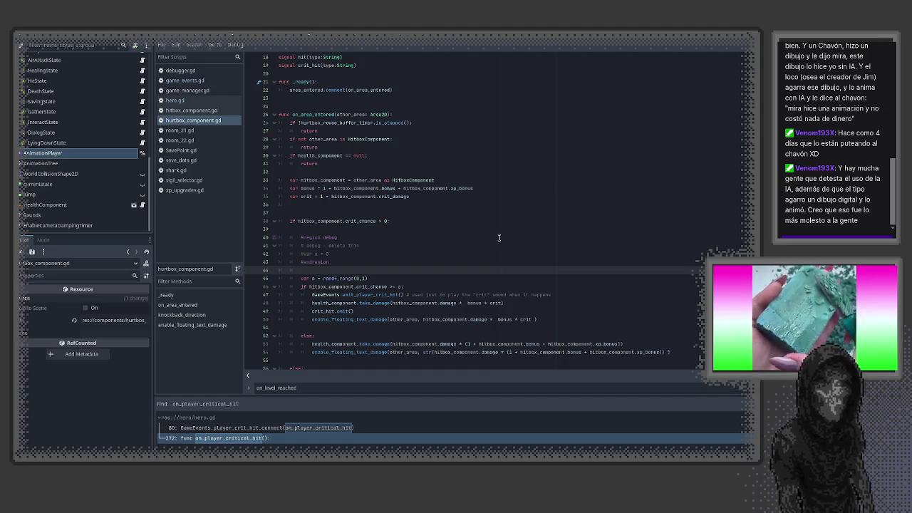
{"action": "scroll", "coordinate": [490, 240], "scroll_direction": "down", "scroll_amount": 10}
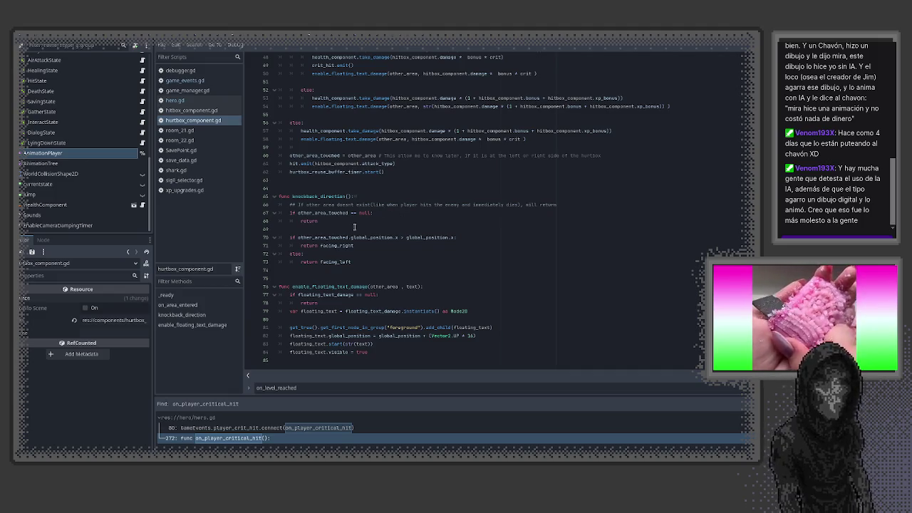
{"action": "scroll", "coordinate": [519, 296], "scroll_direction": "up", "scroll_amount": 10}
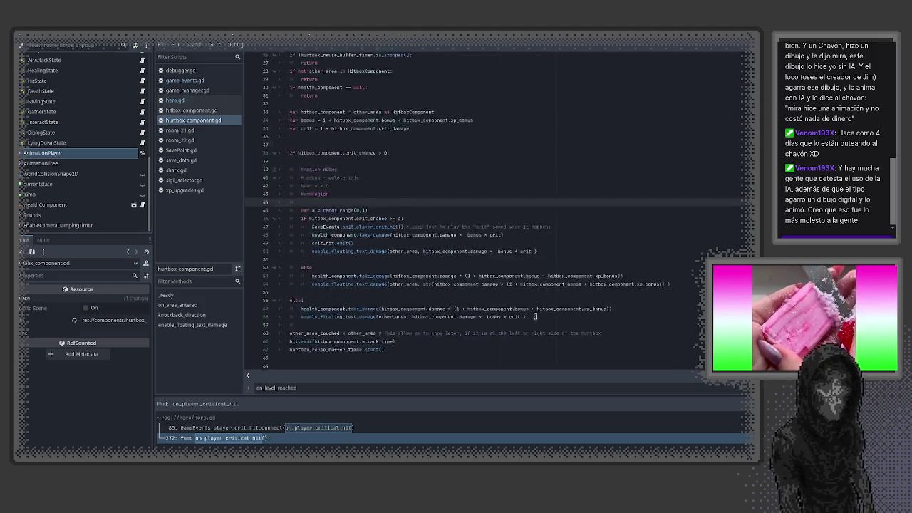
{"action": "left_click", "coordinate": [357, 295]}
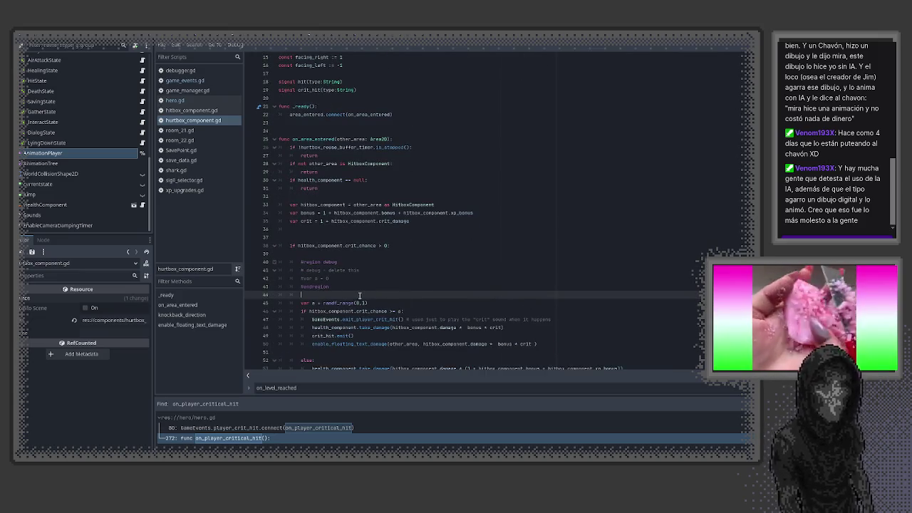
{"action": "left_click", "coordinate": [380, 251]}
{"action": "key", "text": "BackSpace"}
{"action": "key", "text": "BackSpace"}
{"action": "key", "text": "ctrl+s"}
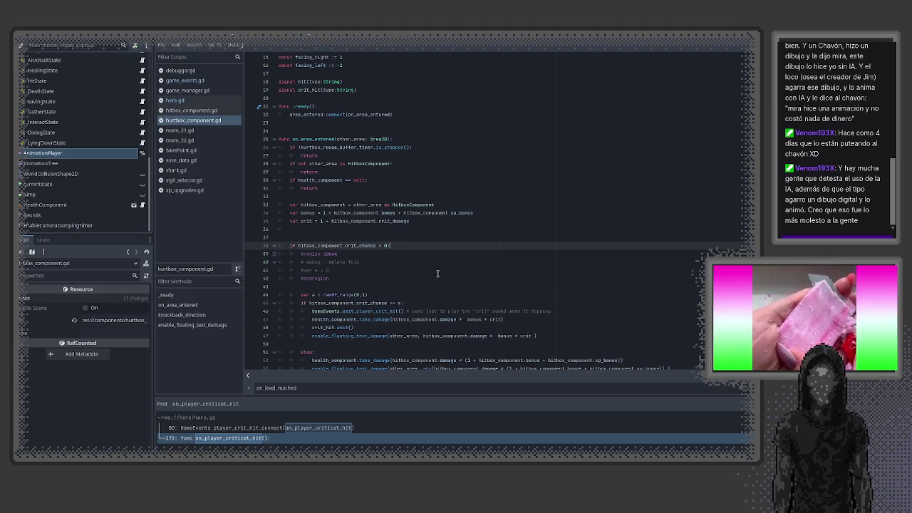
{"action": "scroll", "coordinate": [435, 271], "scroll_direction": "down", "scroll_amount": 3}
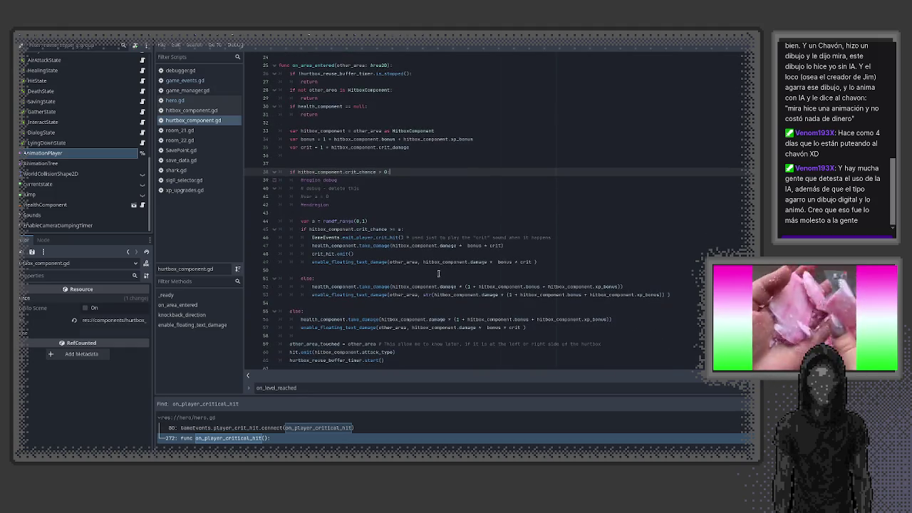
{"action": "mouse_move", "coordinate": [497, 245]}
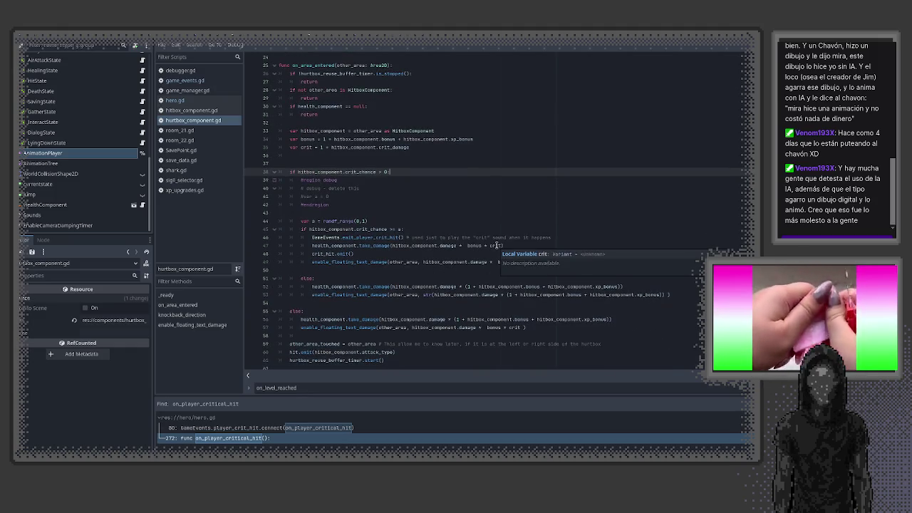
{"action": "mouse_move", "coordinate": [486, 288]}
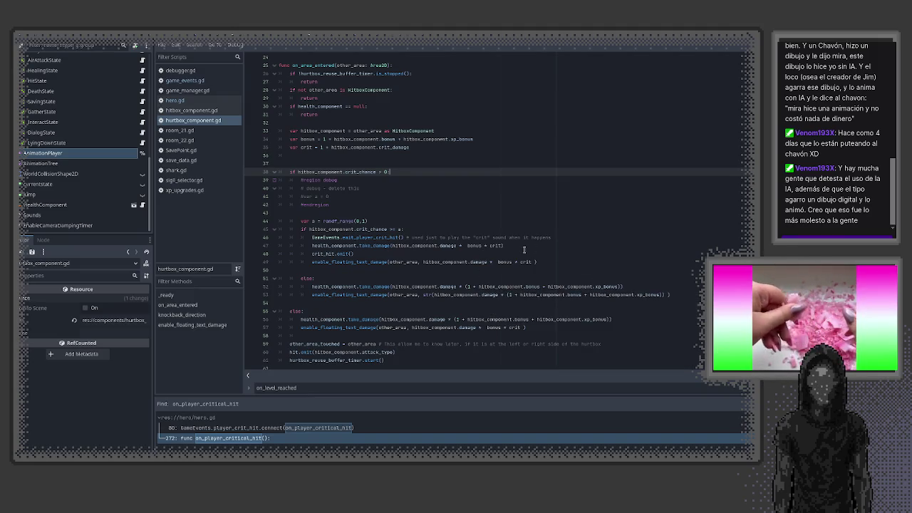
{"action": "double_click", "coordinate": [497, 246]}
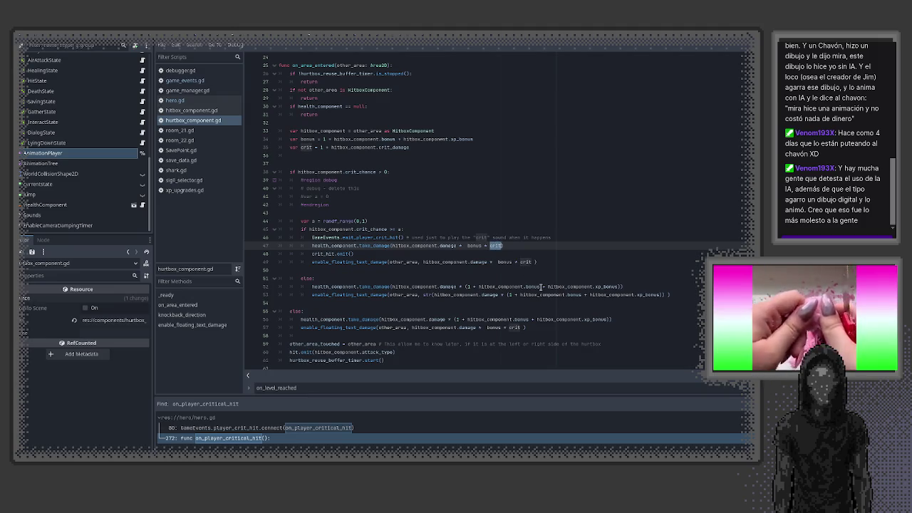
{"action": "scroll", "coordinate": [536, 287], "scroll_direction": "down", "scroll_amount": 1}
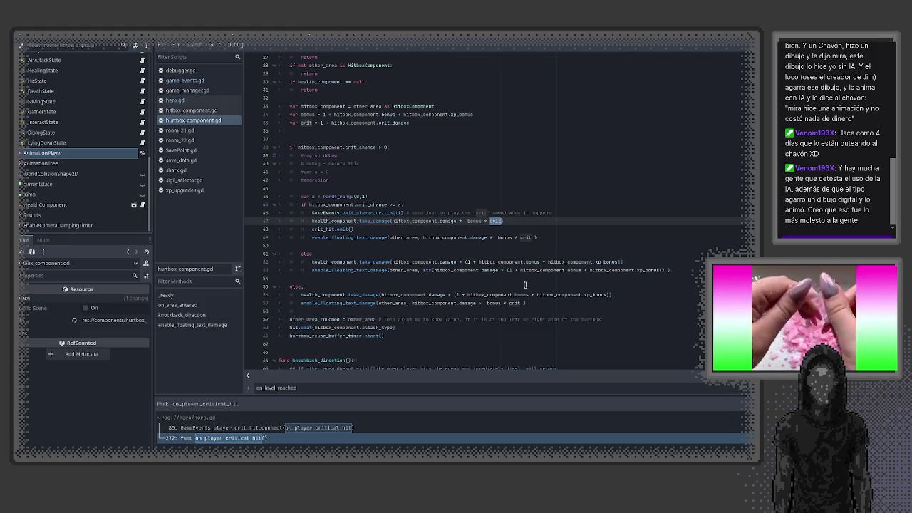
{"action": "scroll", "coordinate": [446, 241], "scroll_direction": "up", "scroll_amount": 1}
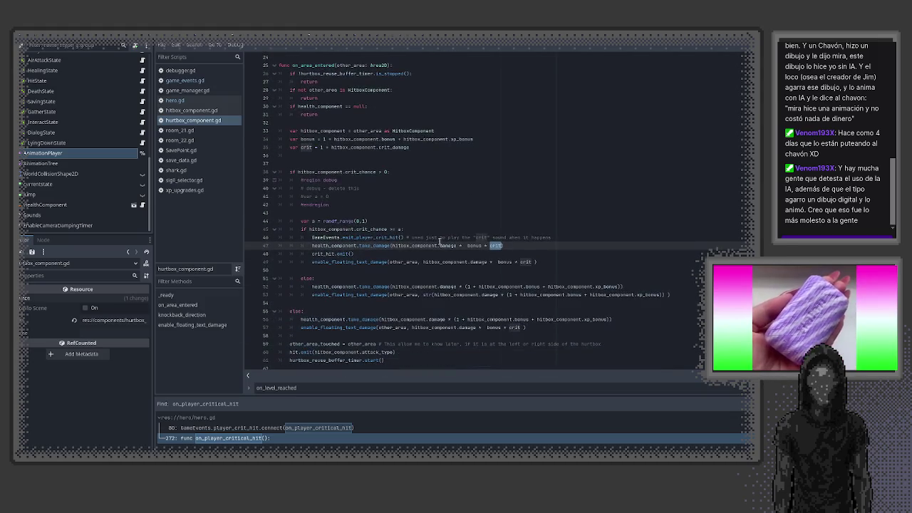
{"action": "left_click", "coordinate": [337, 228]}
{"action": "scroll", "coordinate": [378, 243], "scroll_direction": "up", "scroll_amount": 5}
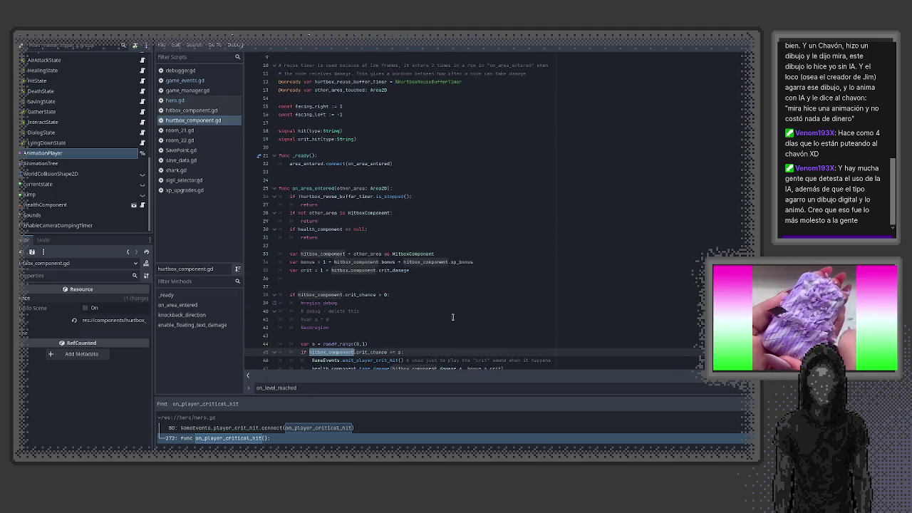
{"action": "left_click", "coordinate": [304, 213]}
{"action": "double_click", "coordinate": [369, 213]}
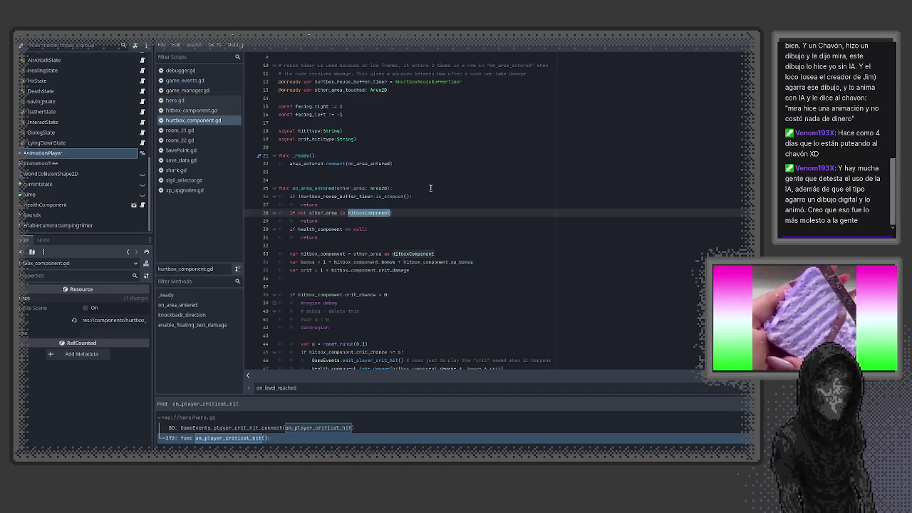
- Add 'if other_area.owner is Player:' printing "player is attacking" to on_area_entered, save, open room_22.gd
{"action": "left_click", "coordinate": [430, 188]}
{"action": "key", "text": "Return"}
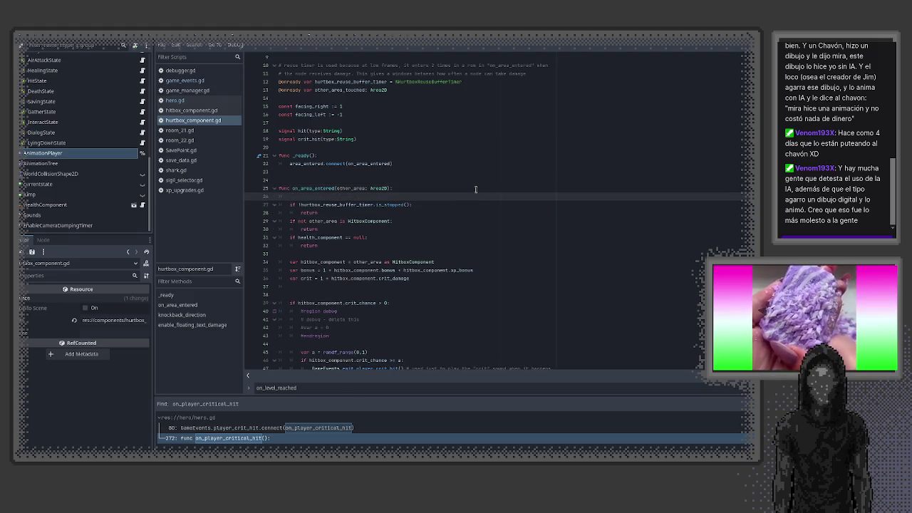
{"action": "type", "text": "if other_are"}
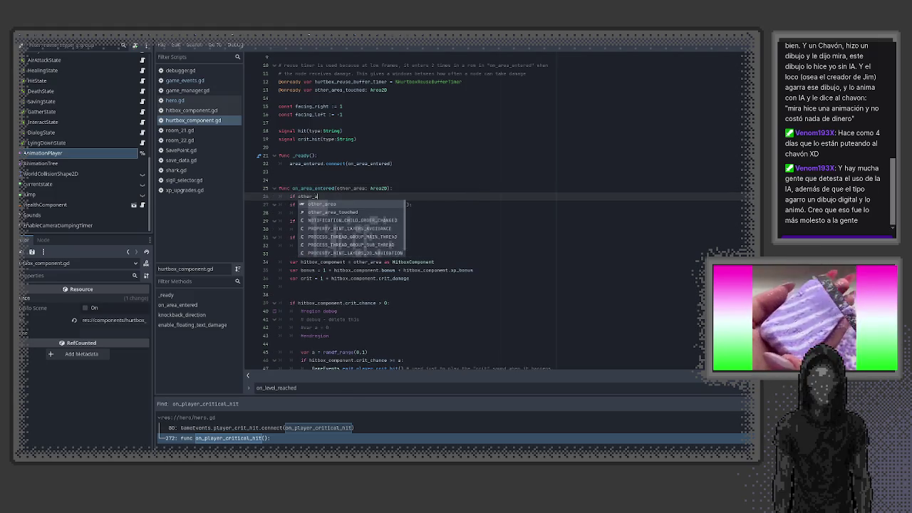
{"action": "type", "text": "a is "}
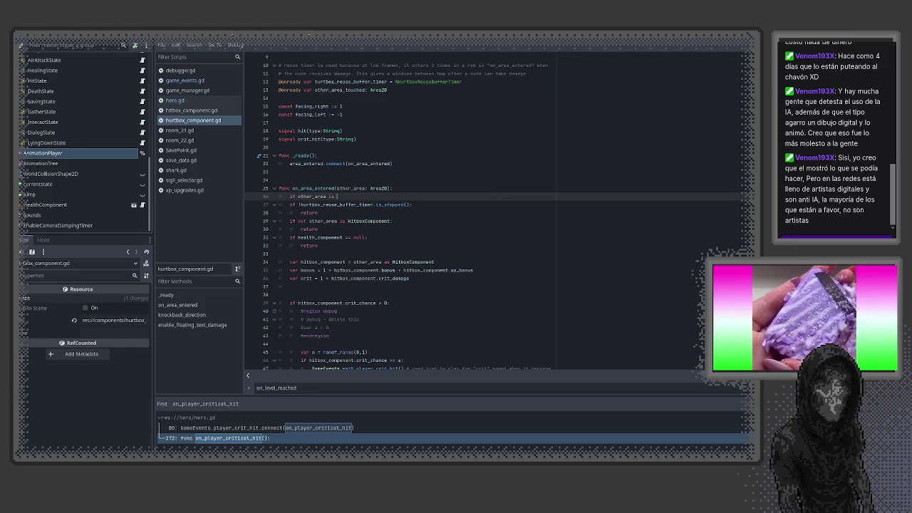
{"action": "key", "text": "BackSpace"}
{"action": "key", "text": "BackSpace"}
{"action": "key", "text": "BackSpace"}
{"action": "key", "text": "BackSpace"}
{"action": "type", "text": ".owner"}
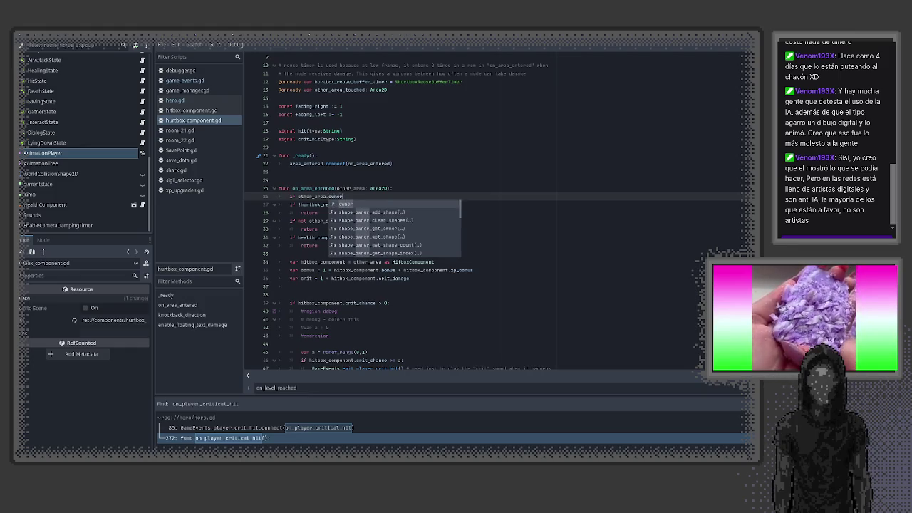
{"action": "type", "text": " is Pl"}
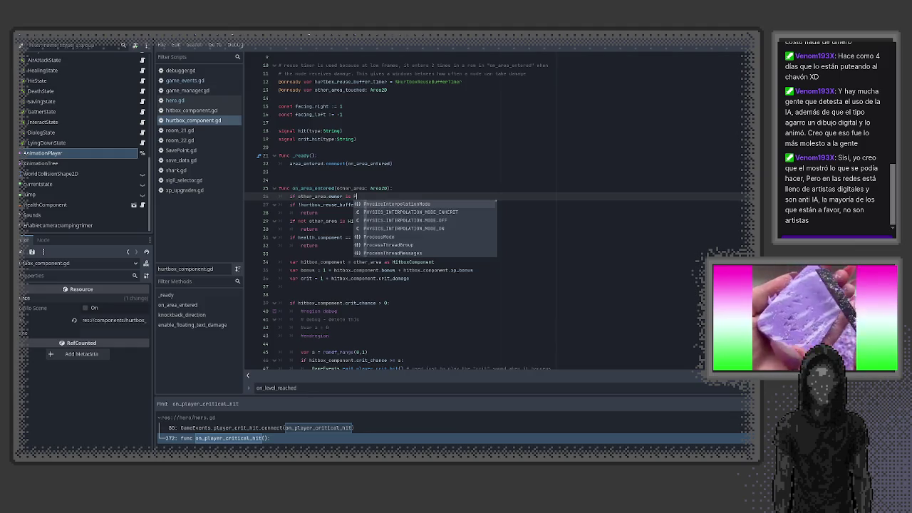
{"action": "key", "text": "Return"}
{"action": "type", "text": ":"}
{"action": "key", "text": "Return"}
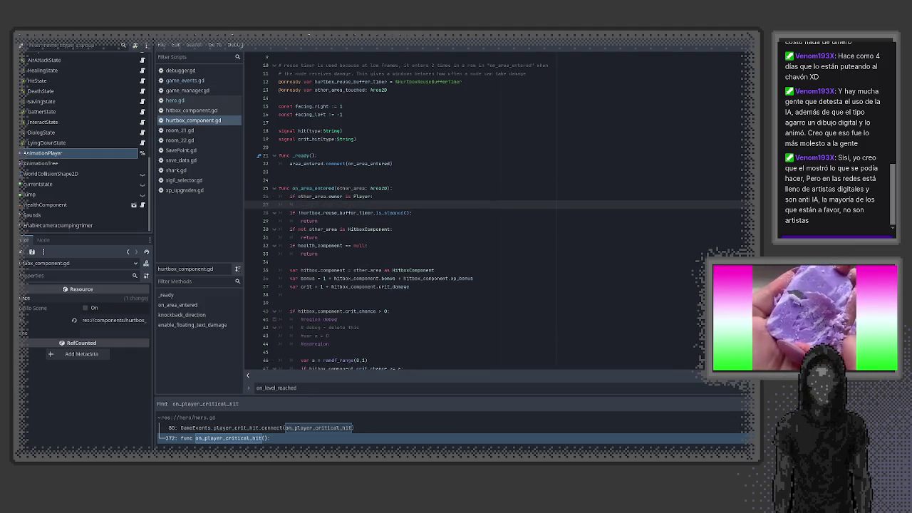
{"action": "type", "text": "print(\"player is "}
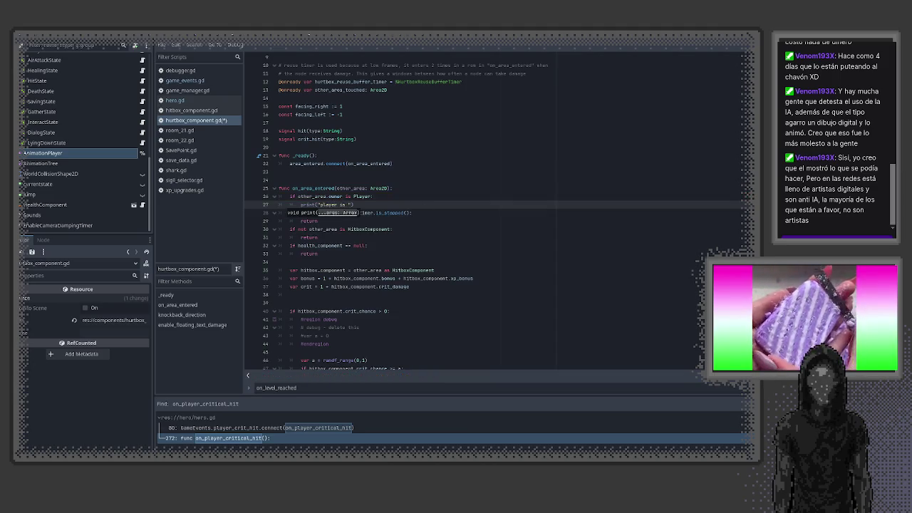
{"action": "type", "text": "attacking"}
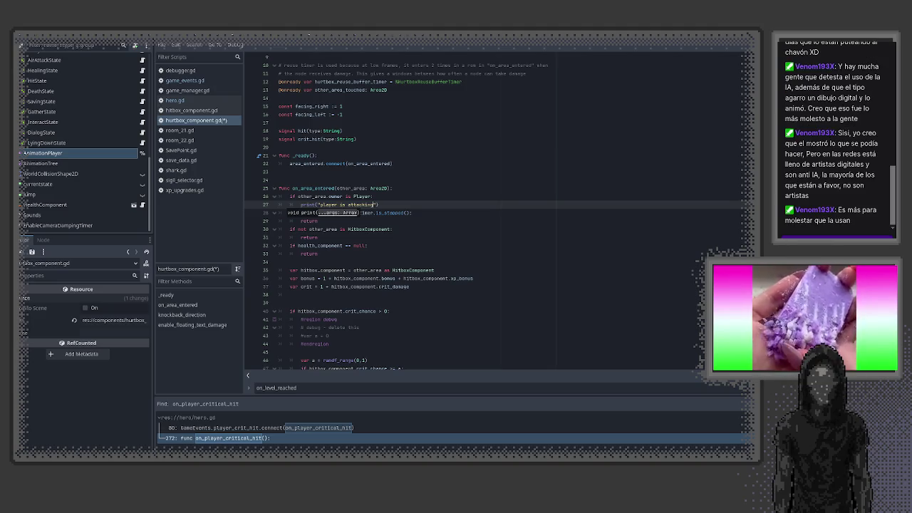
{"action": "key", "text": "End"}
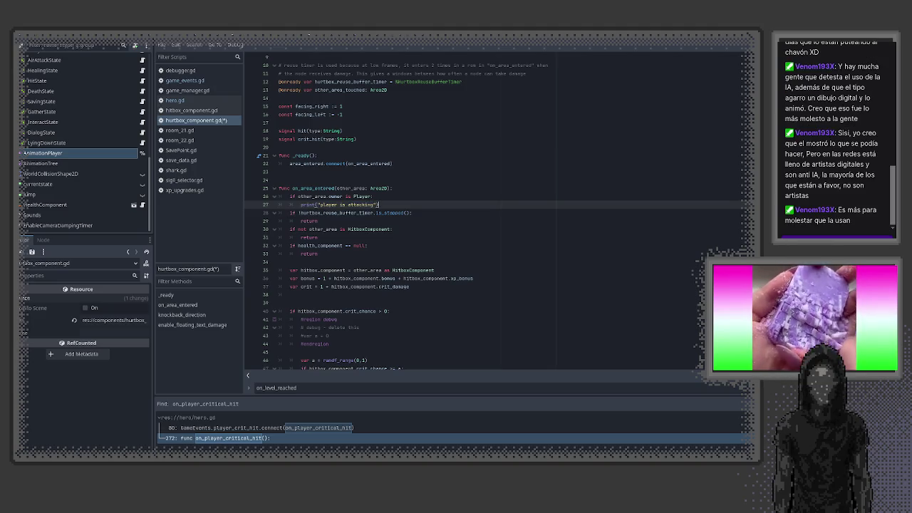
{"action": "key", "text": "ctrl+s"}
{"action": "left_click", "coordinate": [208, 39]}
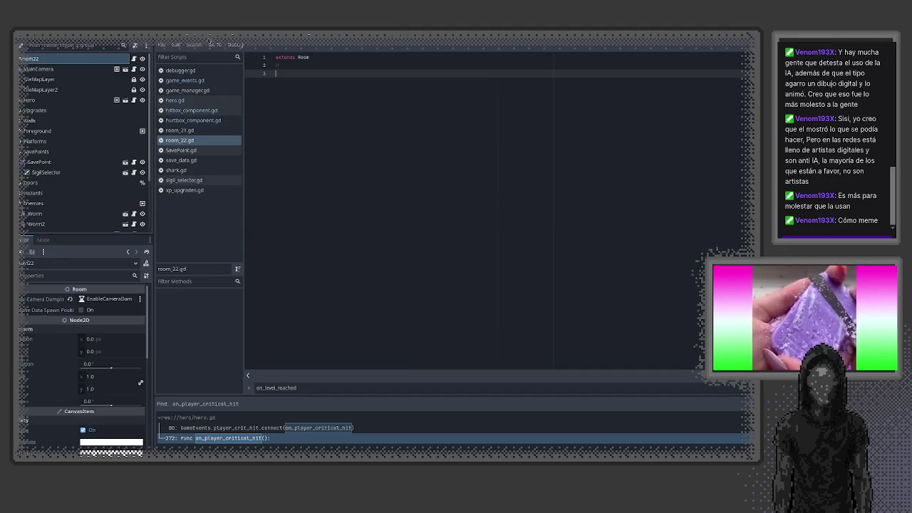
- Run the game, move and attack with the player to trigger the debug print, then stop it
{"action": "key", "text": "F5"}
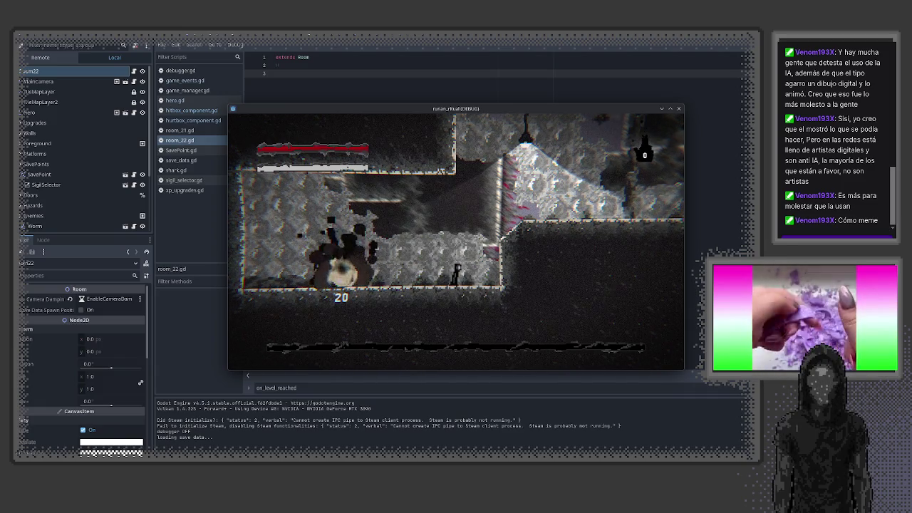
{"action": "key", "text": "Left"}
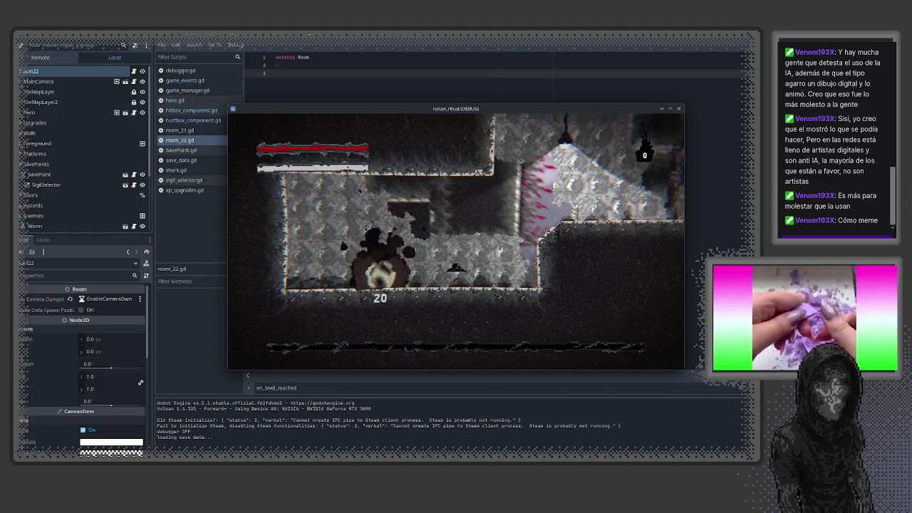
{"action": "key", "text": "Right"}
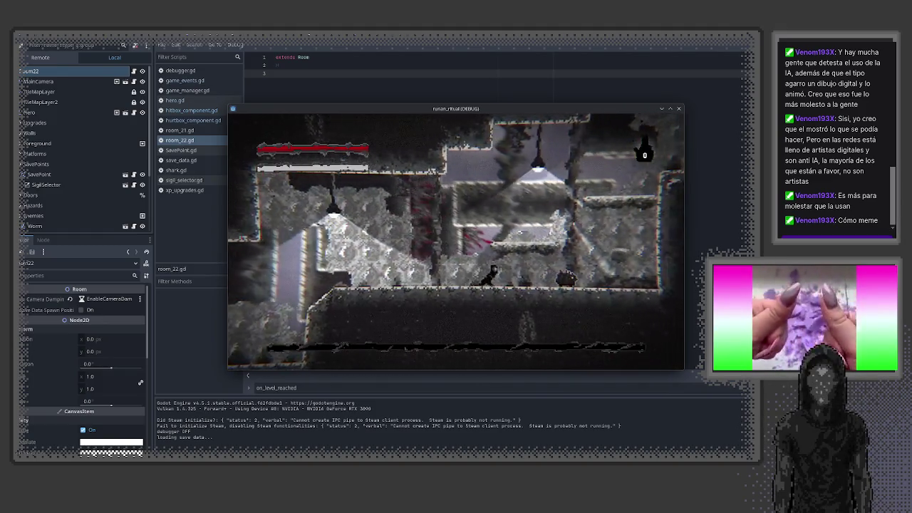
{"action": "key", "text": "Right"}
{"action": "key", "text": "x"}
{"action": "key", "text": "x"}
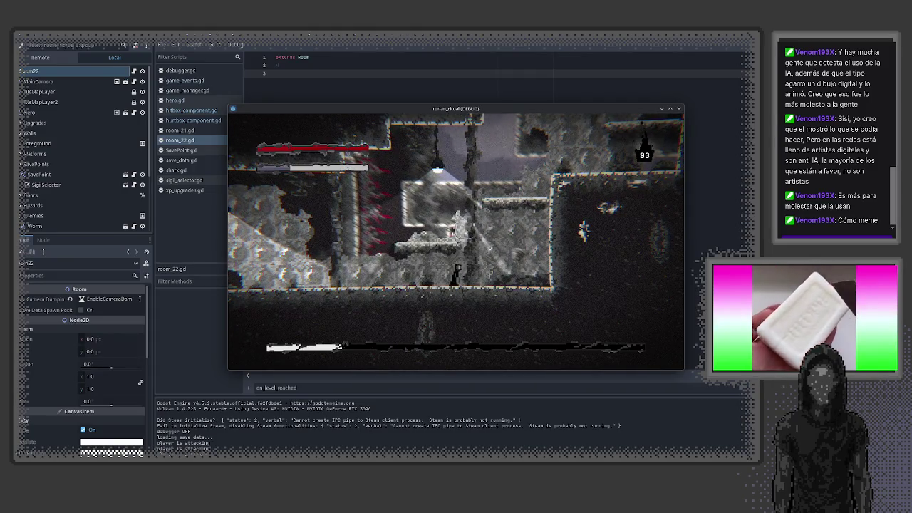
{"action": "key", "text": "Left"}
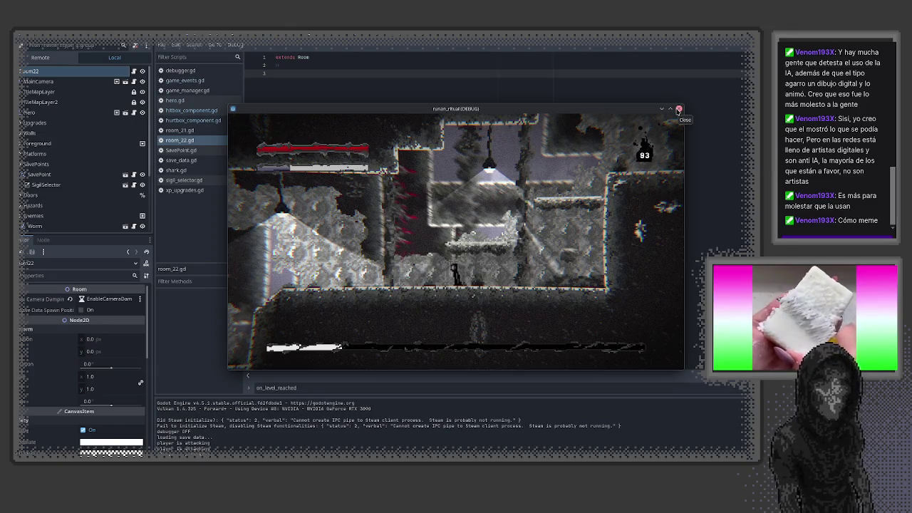
{"action": "left_click", "coordinate": [679, 109]}
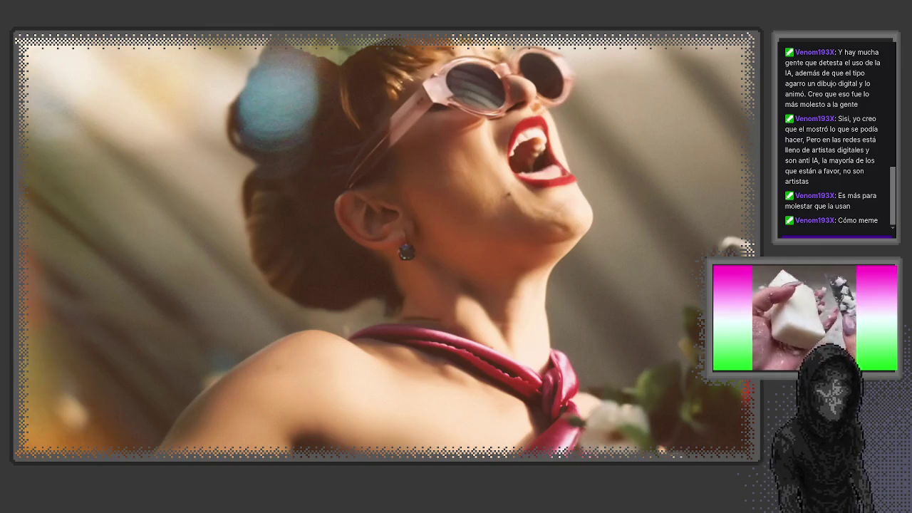
{"action": "left_click", "coordinate": [203, 439]}
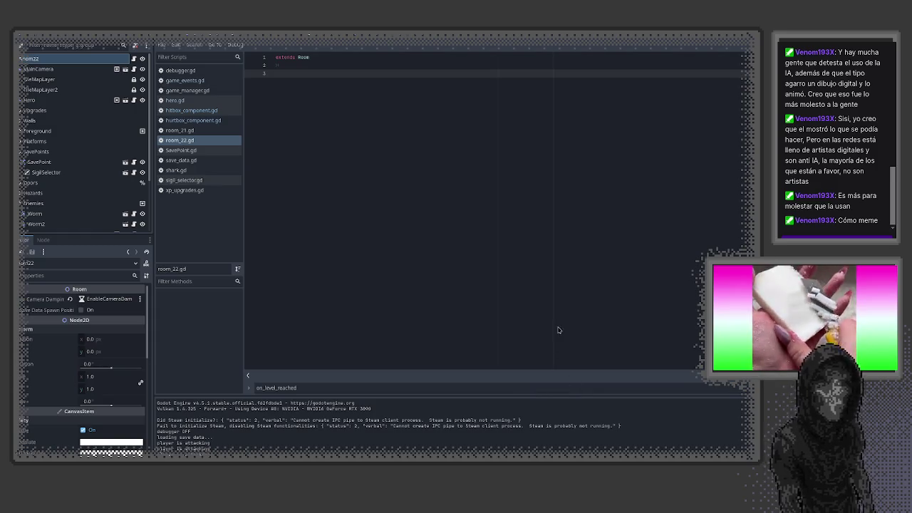
- Rerun the game from the 2D view, attack and walk left and right, then close the runan_ritual window
{"action": "mouse_move", "coordinate": [553, 395]}
{"action": "left_mouse_down"}
{"action": "mouse_move", "coordinate": [553, 280]}
{"action": "mouse_move", "coordinate": [552, 392]}
{"action": "left_mouse_up"}
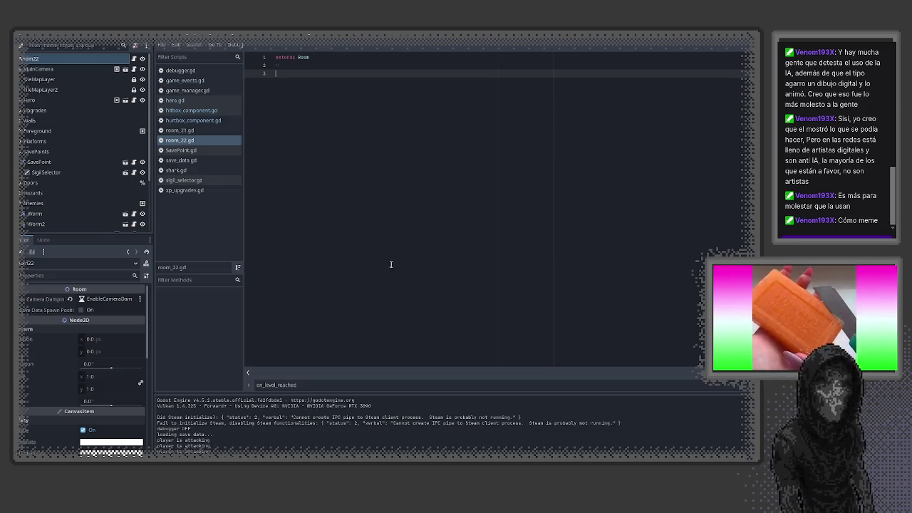
{"action": "key", "text": "ctrl+F1"}
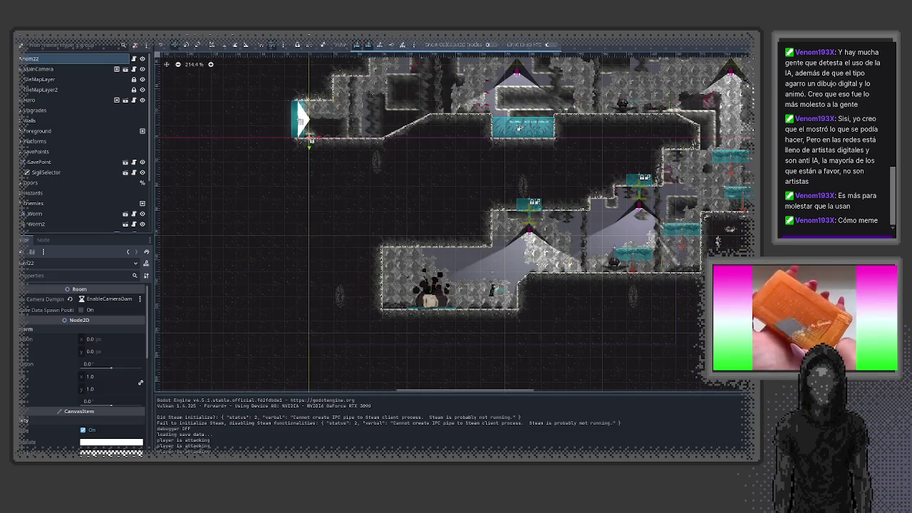
{"action": "key", "text": "F5"}
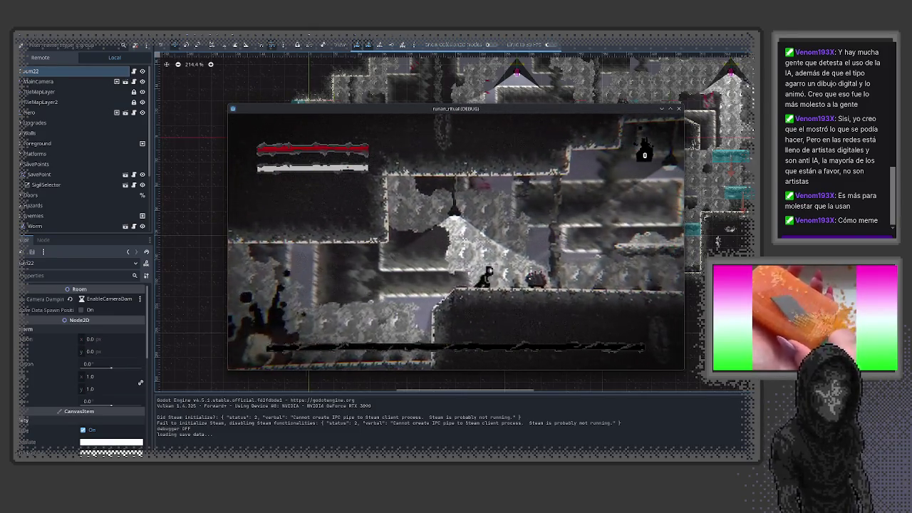
{"action": "key", "text": "Left"}
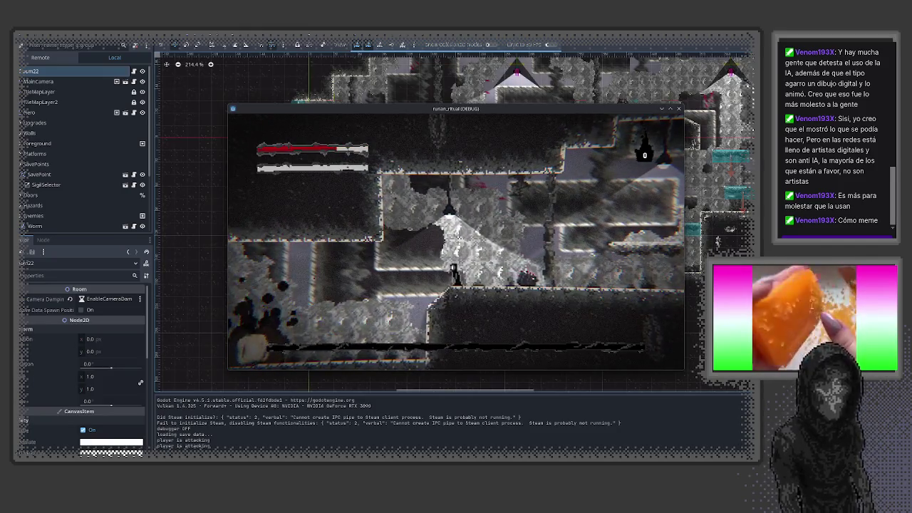
{"action": "key", "text": "x"}
{"action": "key", "text": "x"}
{"action": "key", "text": "x"}
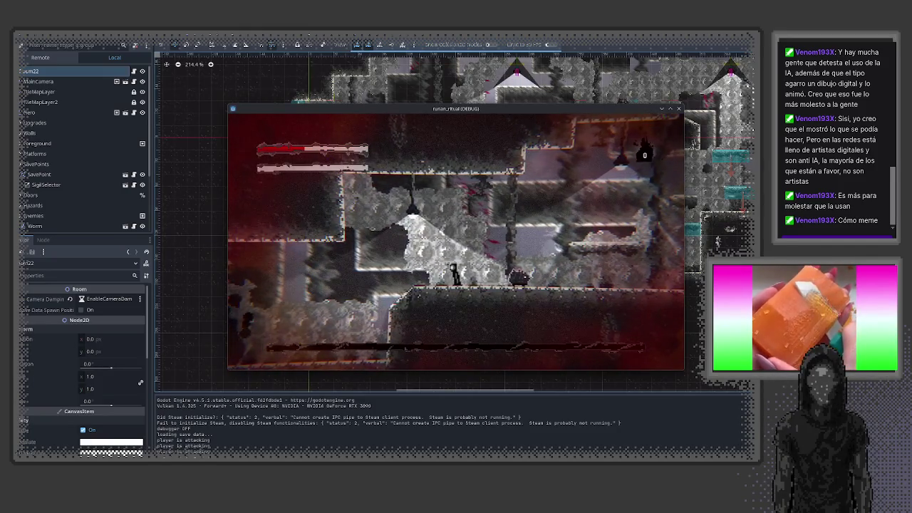
{"action": "key", "text": "Right"}
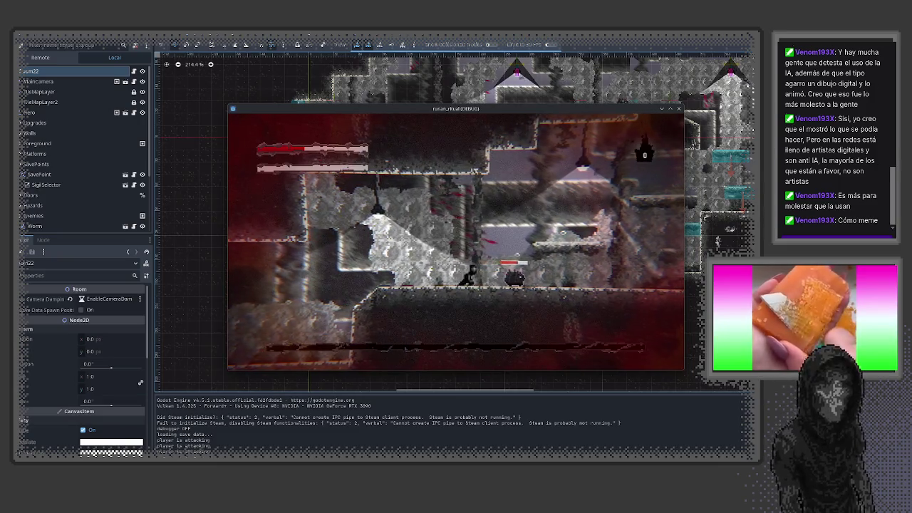
{"action": "key", "text": "x"}
{"action": "key", "text": "Left"}
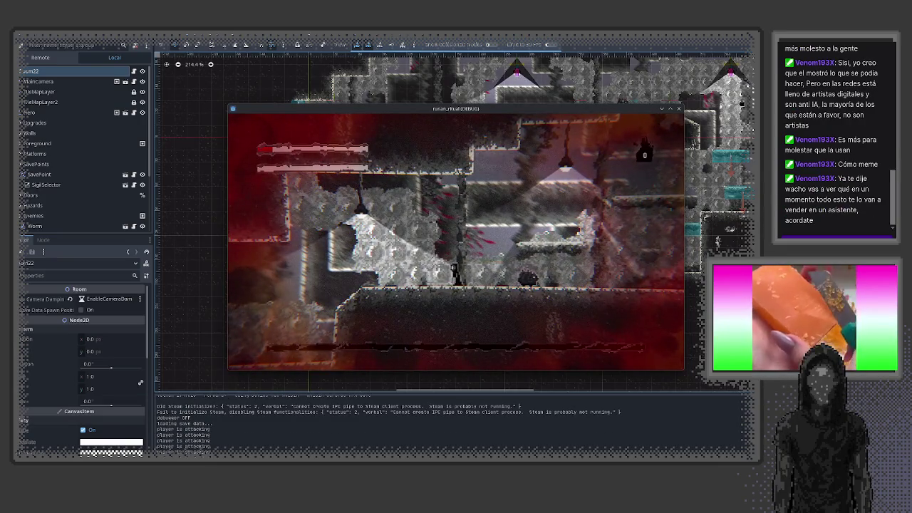
{"action": "left_click", "coordinate": [679, 109]}
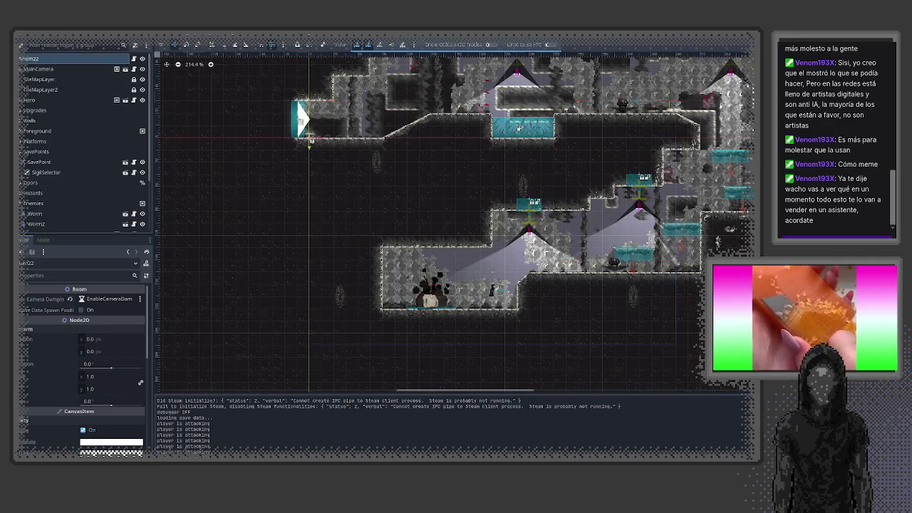
{"action": "key", "text": "ctrl+F3"}
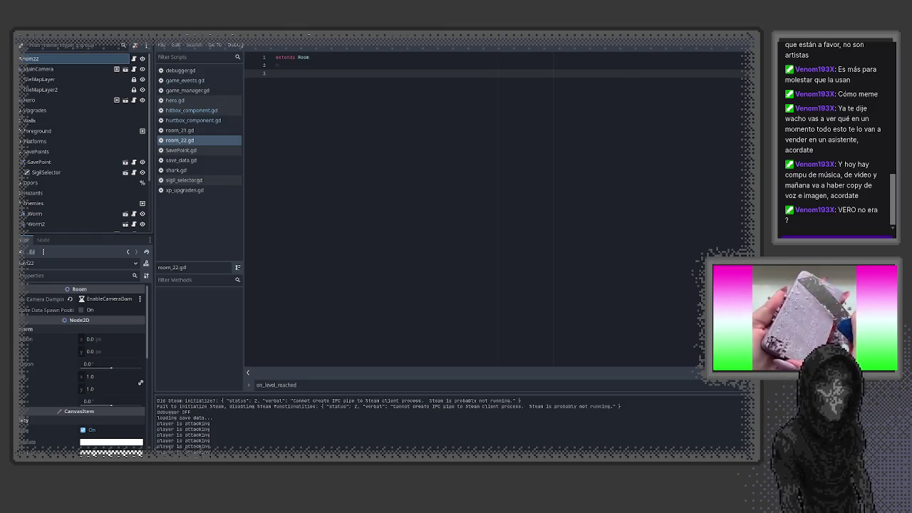
- Switch the script editor to hurtbox_component.gd
{"action": "left_click", "coordinate": [189, 119]}
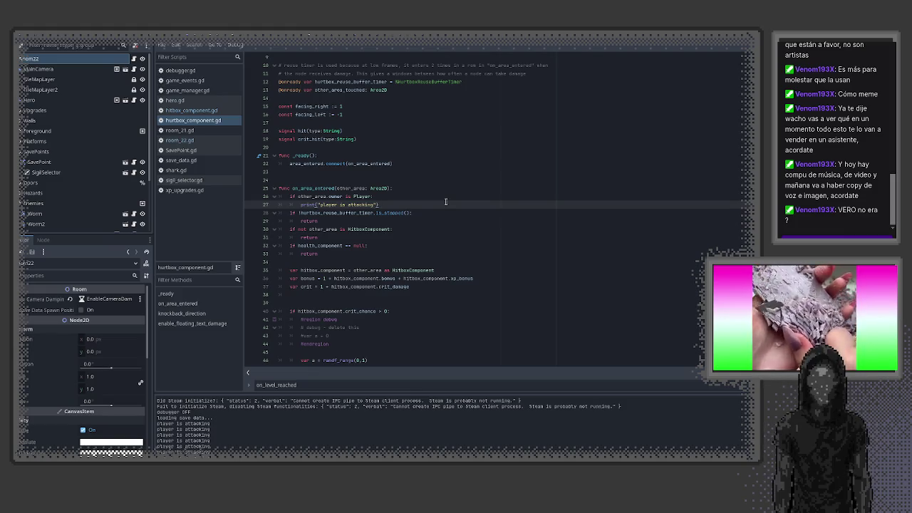
- Review hurtbox_component.gd's damage and crit code, select the player check on lines 26–27, and run the game
{"action": "scroll", "coordinate": [506, 255], "scroll_direction": "down", "scroll_amount": 4}
{"action": "scroll", "coordinate": [429, 299], "scroll_direction": "down", "scroll_amount": 3}
{"action": "left_click", "coordinate": [429, 300]}
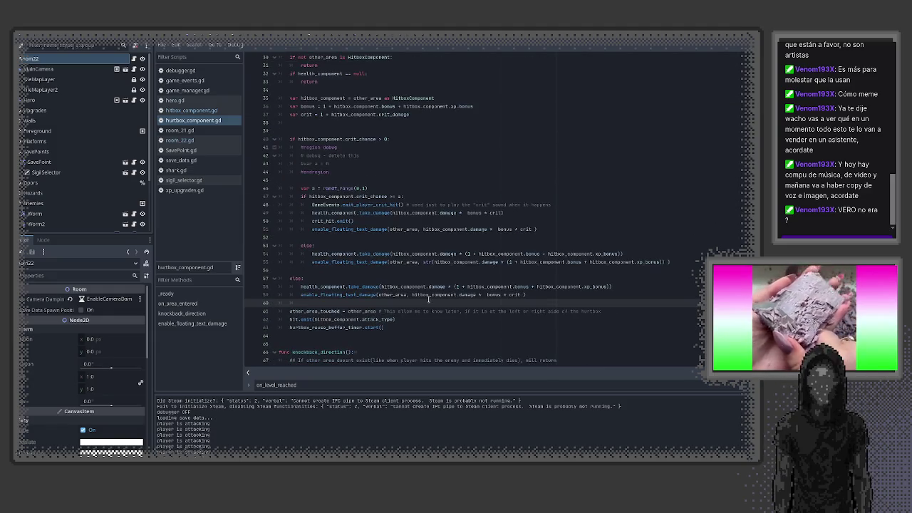
{"action": "scroll", "coordinate": [424, 285], "scroll_direction": "down", "scroll_amount": 2}
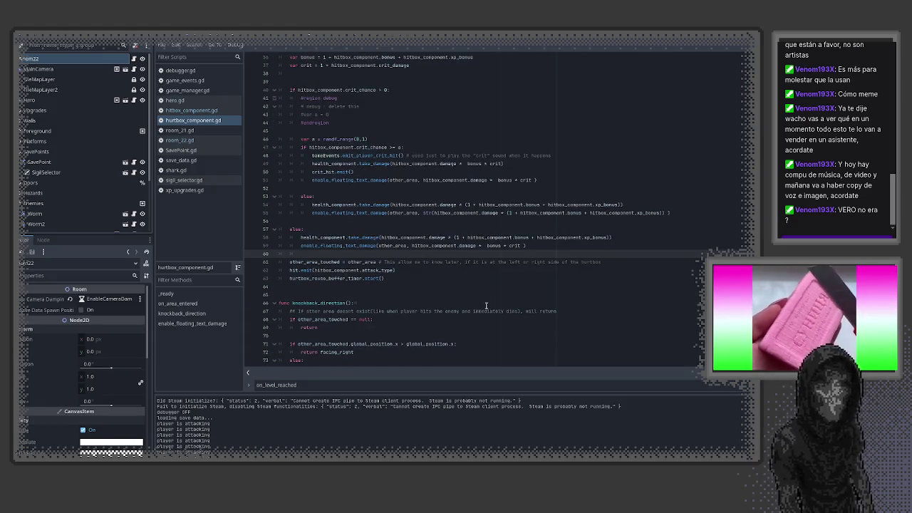
{"action": "scroll", "coordinate": [430, 277], "scroll_direction": "down", "scroll_amount": 4}
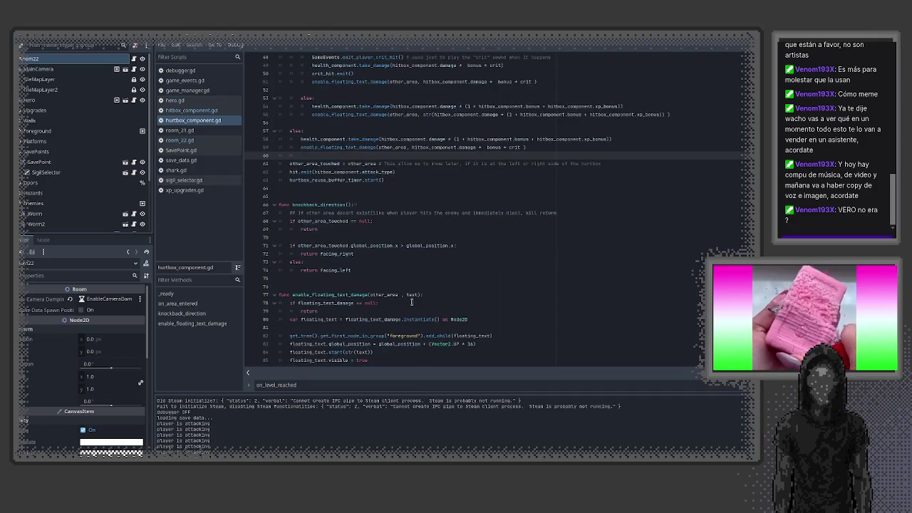
{"action": "scroll", "coordinate": [412, 302], "scroll_direction": "up", "scroll_amount": 5}
{"action": "scroll", "coordinate": [413, 303], "scroll_direction": "up", "scroll_amount": 4}
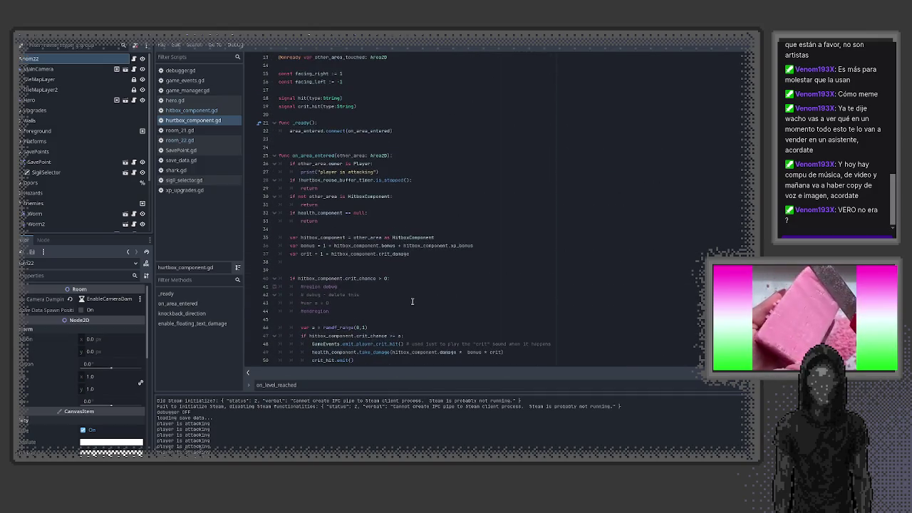
{"action": "left_click_drag", "start_coordinate": [394, 171], "coordinate": [279, 165]}
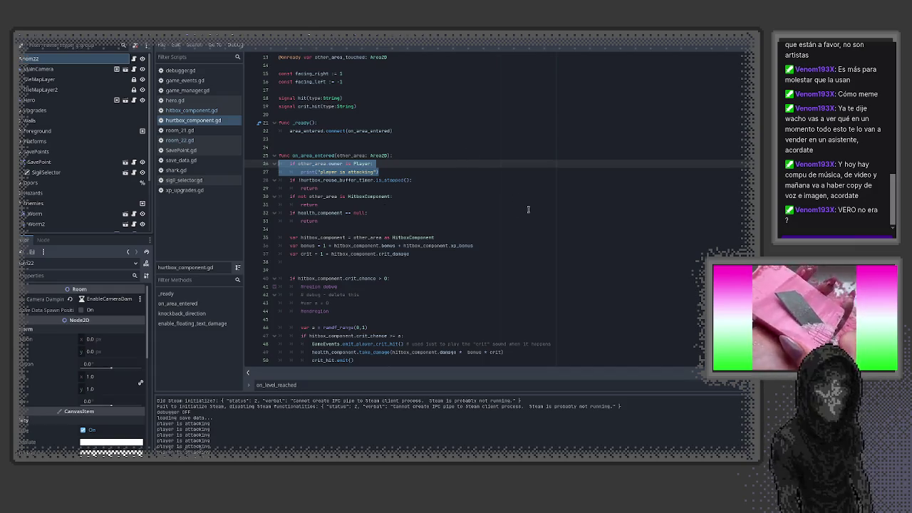
{"action": "key", "text": "F5"}
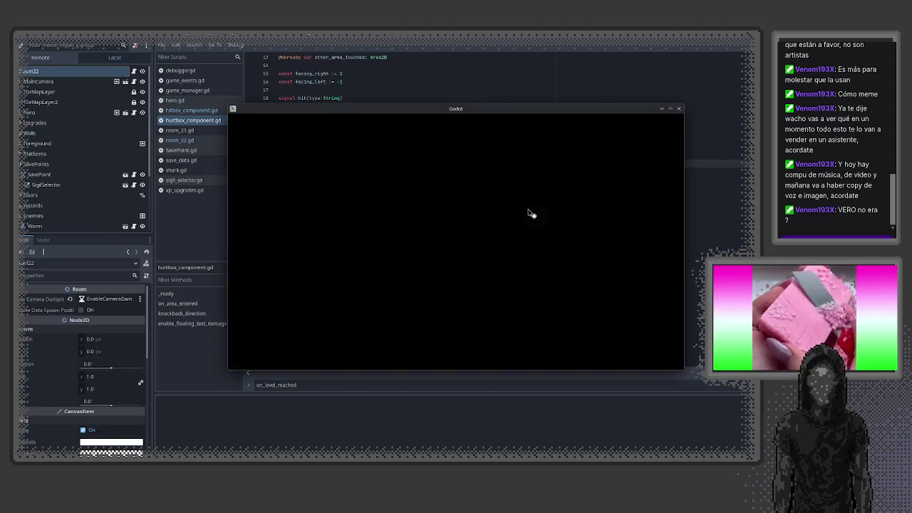
{"action": "key", "text": "Right"}
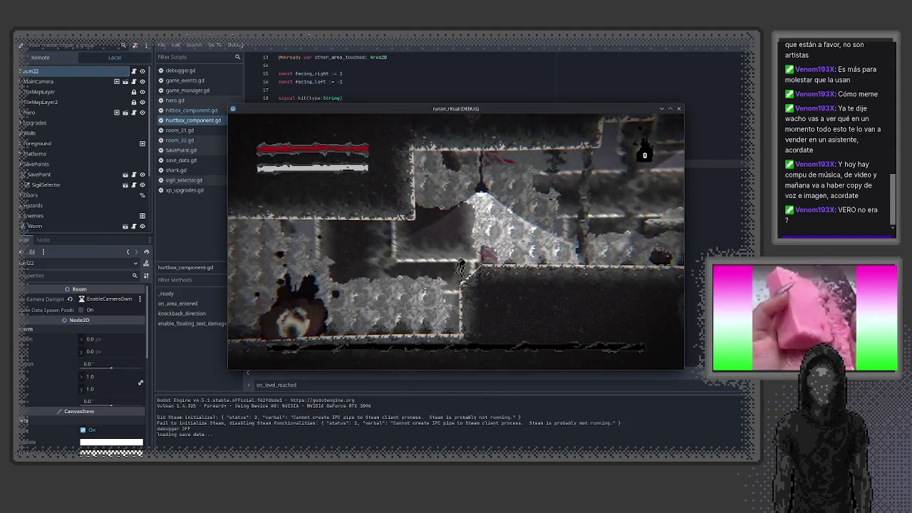
{"action": "key", "text": "Right"}
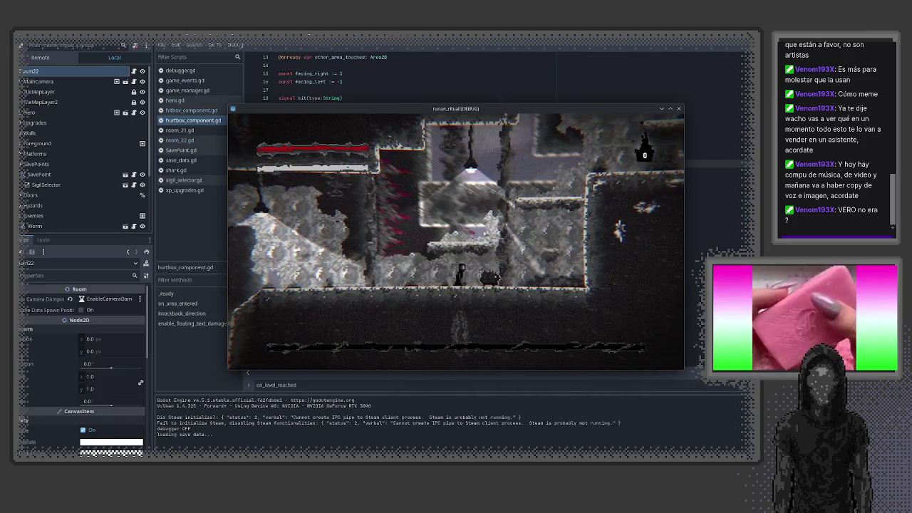
{"action": "key", "text": "Right"}
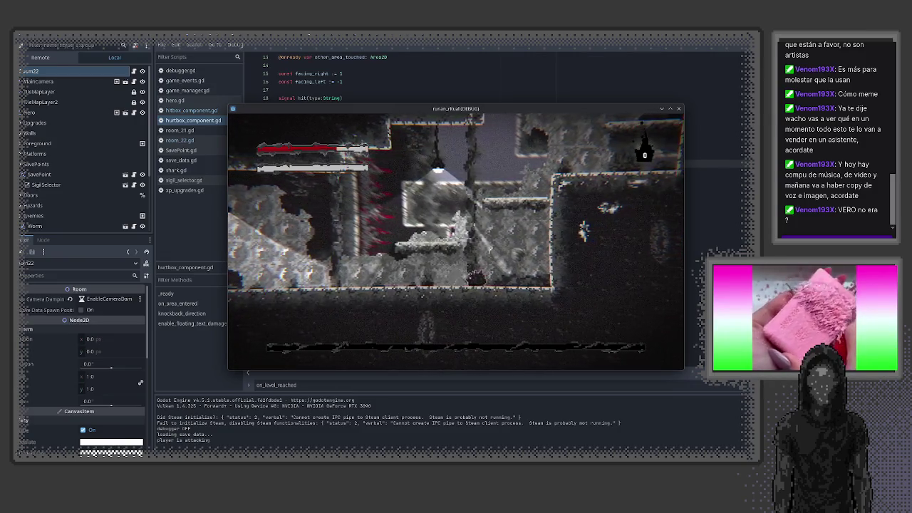
{"action": "key", "text": "x"}
{"action": "key", "text": "x"}
{"action": "key", "text": "x"}
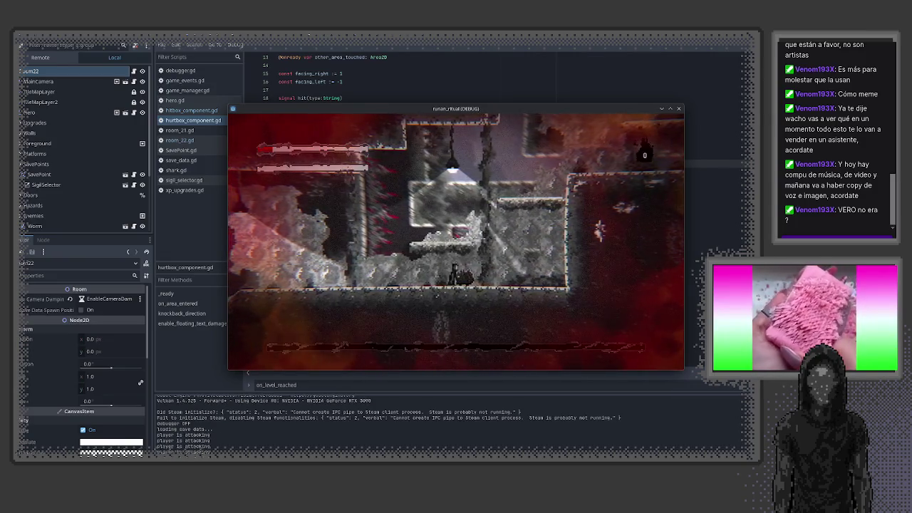
{"action": "key", "text": "x"}
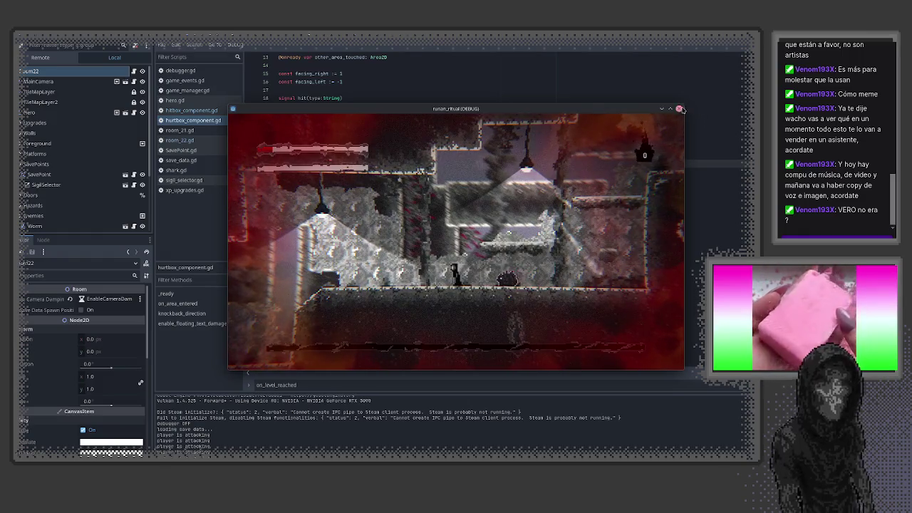
{"action": "key", "text": "F8"}
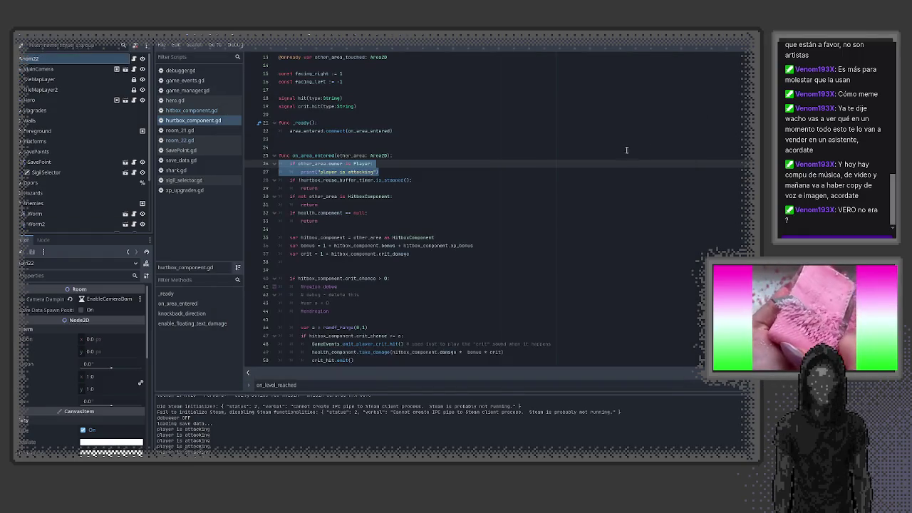
- Cut the 'if other_area.owner is Player' check and its print from lines 26–27
{"action": "left_click", "coordinate": [434, 164]}
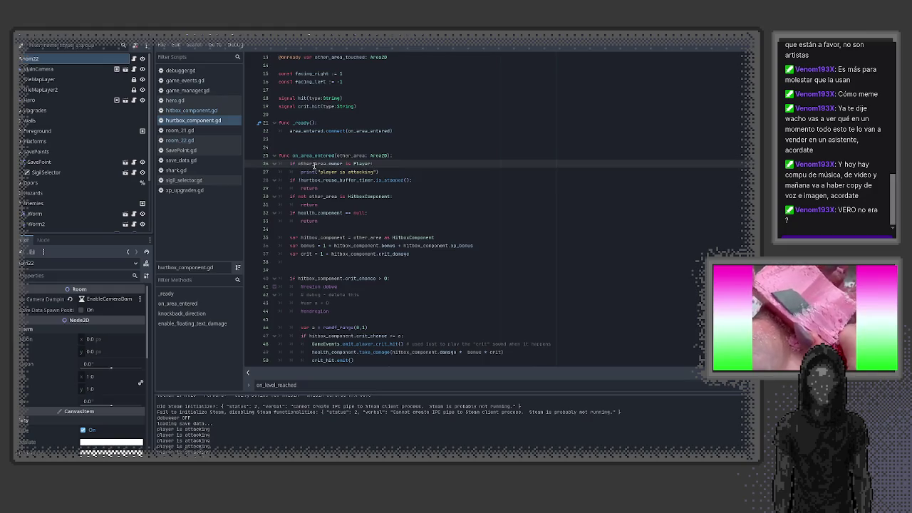
{"action": "mouse_move", "coordinate": [381, 156]}
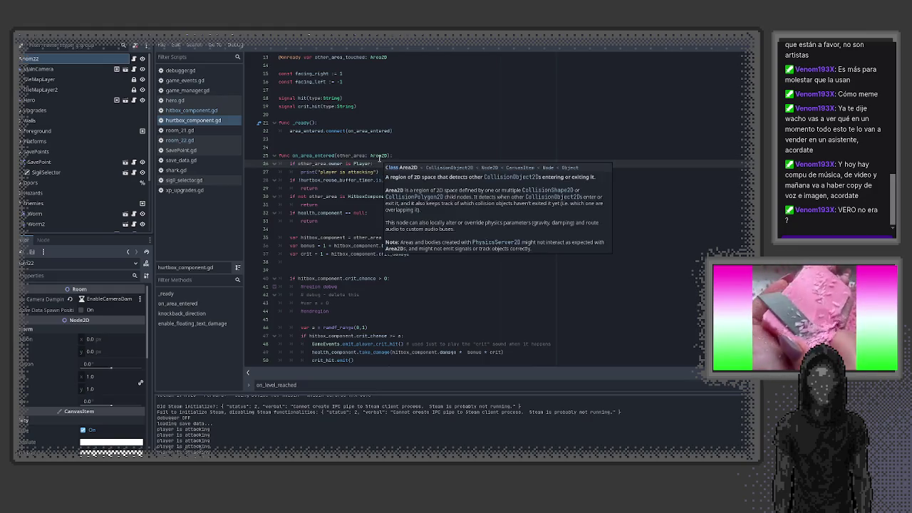
{"action": "left_click", "coordinate": [372, 164]}
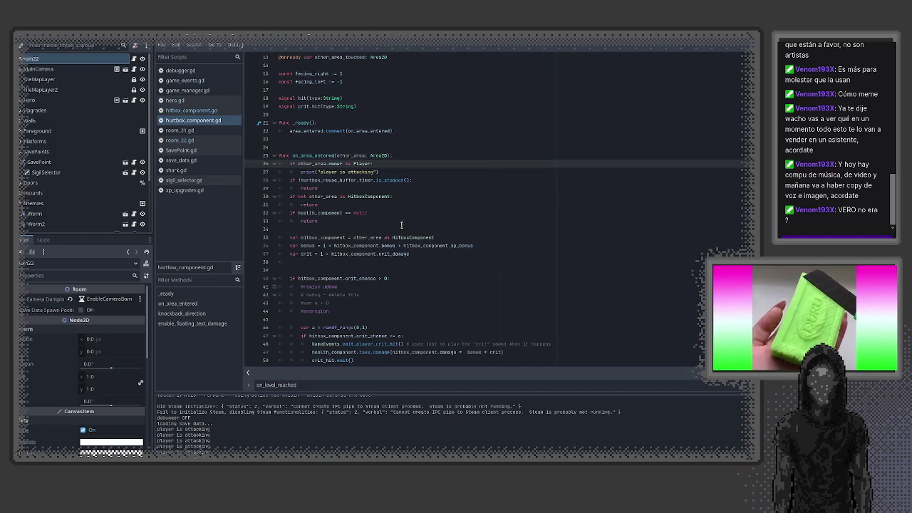
{"action": "left_click", "coordinate": [376, 196]}
{"action": "left_click_drag", "start_coordinate": [379, 172], "coordinate": [279, 163]}
{"action": "key", "text": "ctrl+c"}
{"action": "right_click", "coordinate": [311, 166]}
{"action": "left_click", "coordinate": [369, 197]}
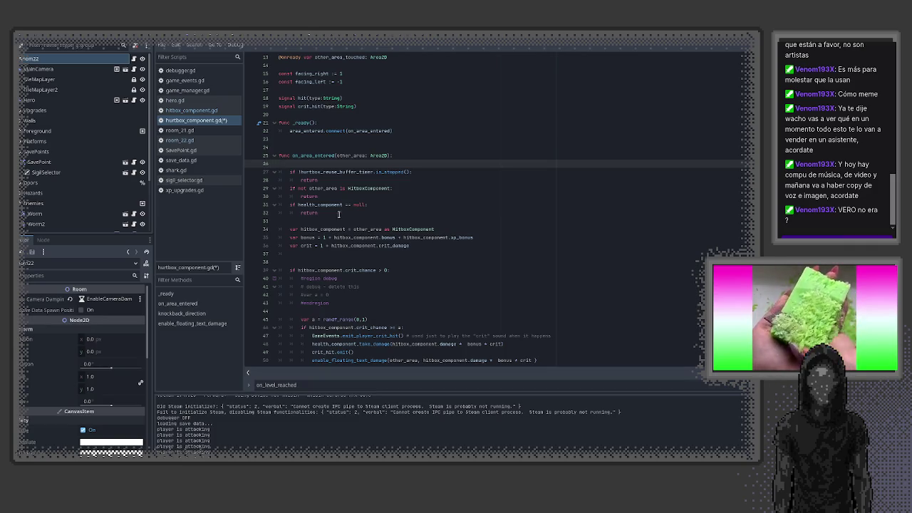
- Paste the player check below the health_component null check, then save and run the game
{"action": "left_click", "coordinate": [322, 221]}
{"action": "key", "text": "ctrl+v"}
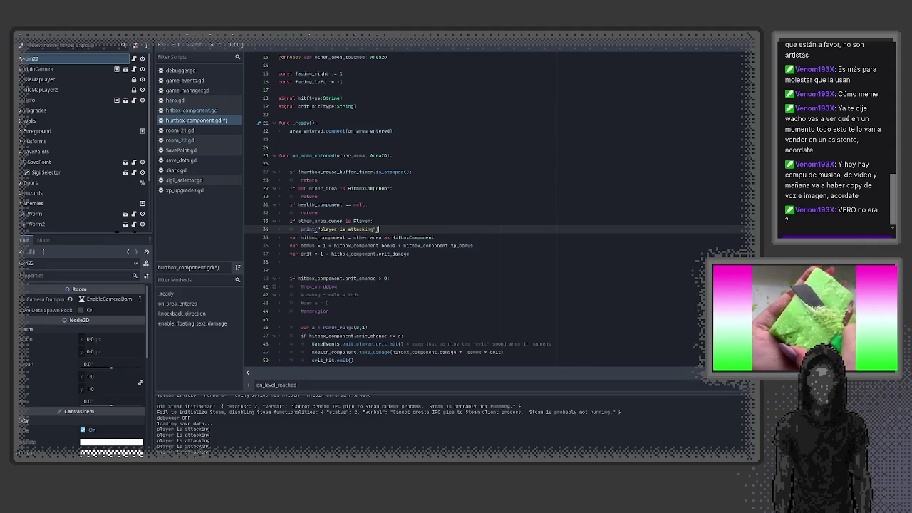
{"action": "key", "text": "F5"}
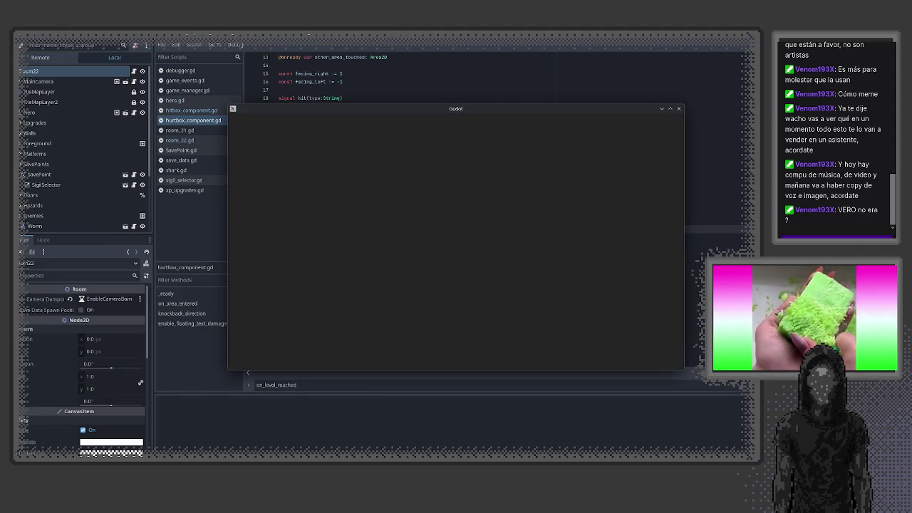
- Playtest the level and attack an enemy to log 'player is attacking', then stop the run
{"action": "key", "text": "Right"}
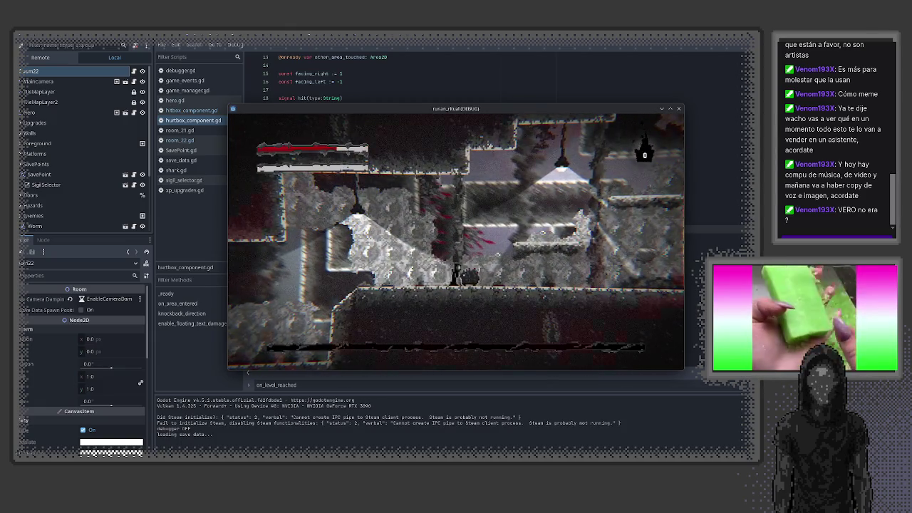
{"action": "left_click", "coordinate": [589, 252]}
{"action": "key", "text": "Right"}
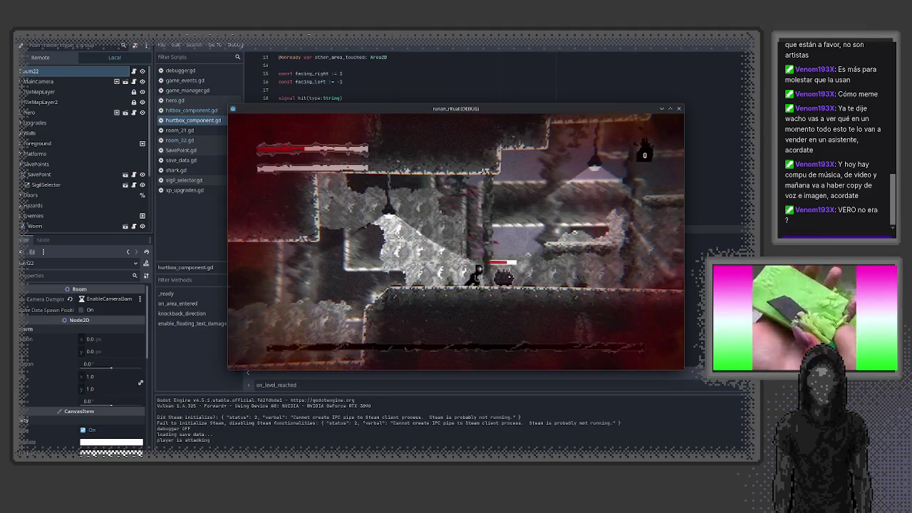
{"action": "key", "text": "Left"}
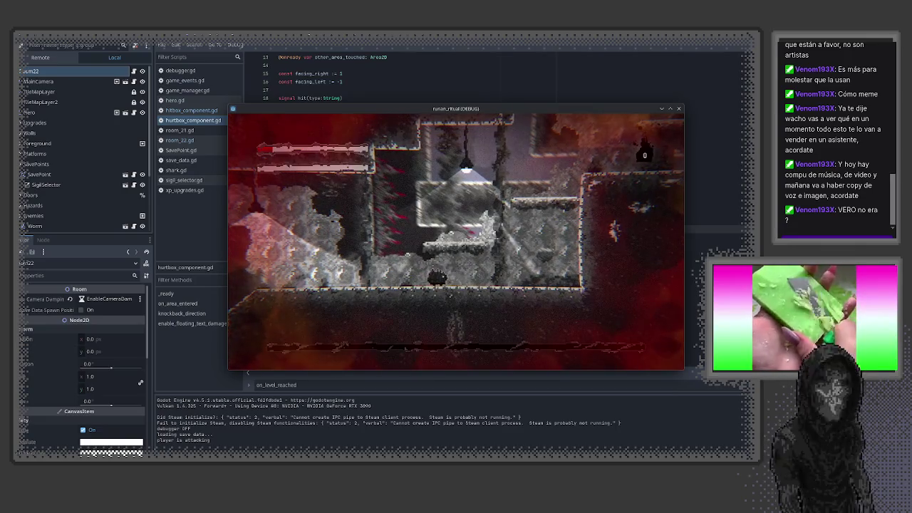
{"action": "key", "text": "Right"}
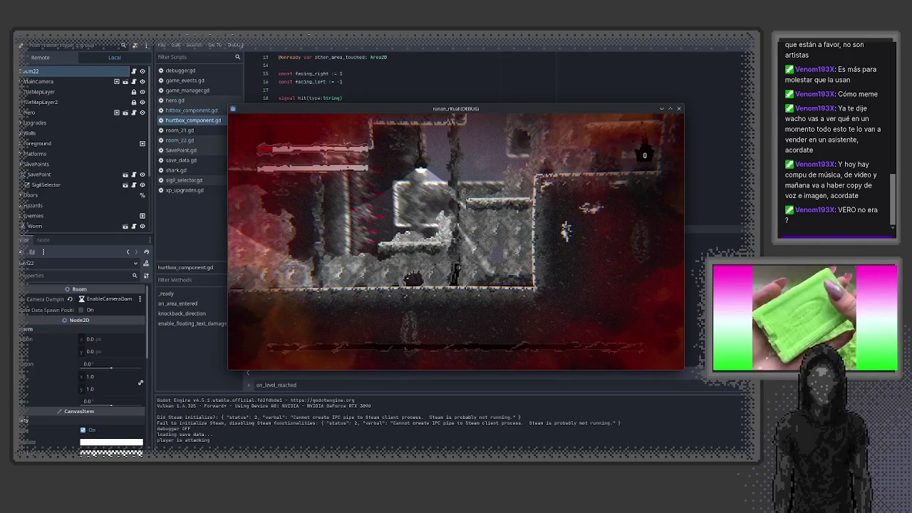
{"action": "key", "text": "Left"}
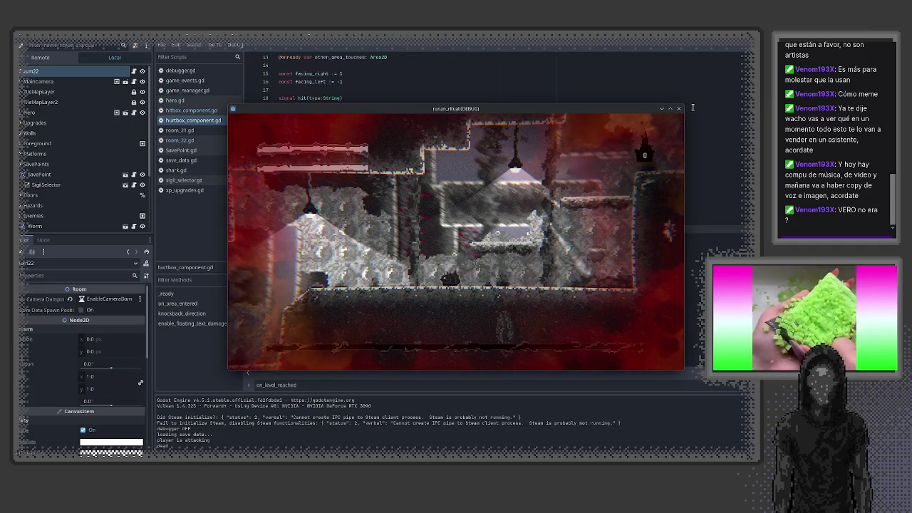
{"action": "key", "text": "F8"}
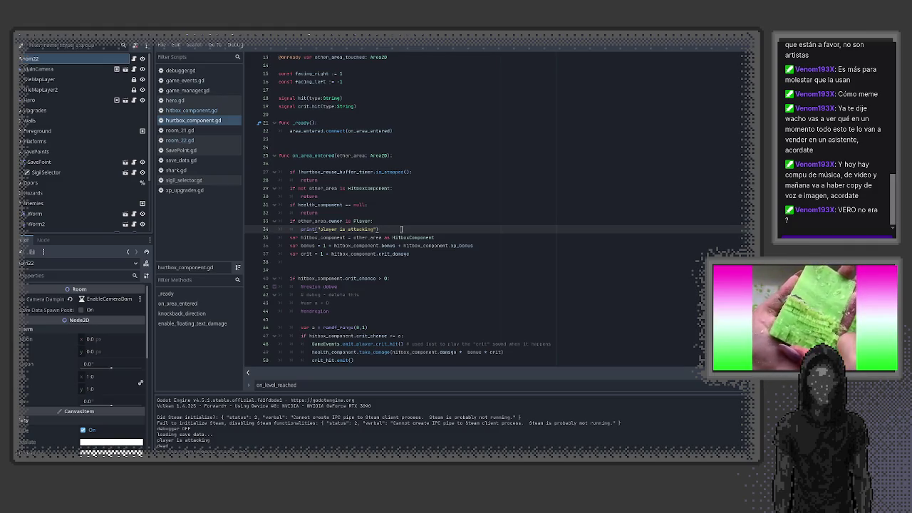
{"action": "mouse_move", "coordinate": [318, 228]}
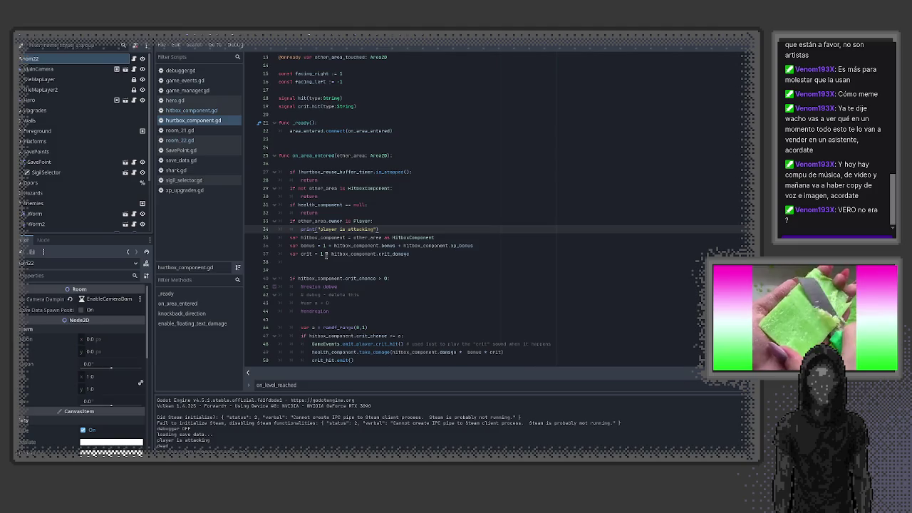
{"action": "left_click", "coordinate": [326, 255]}
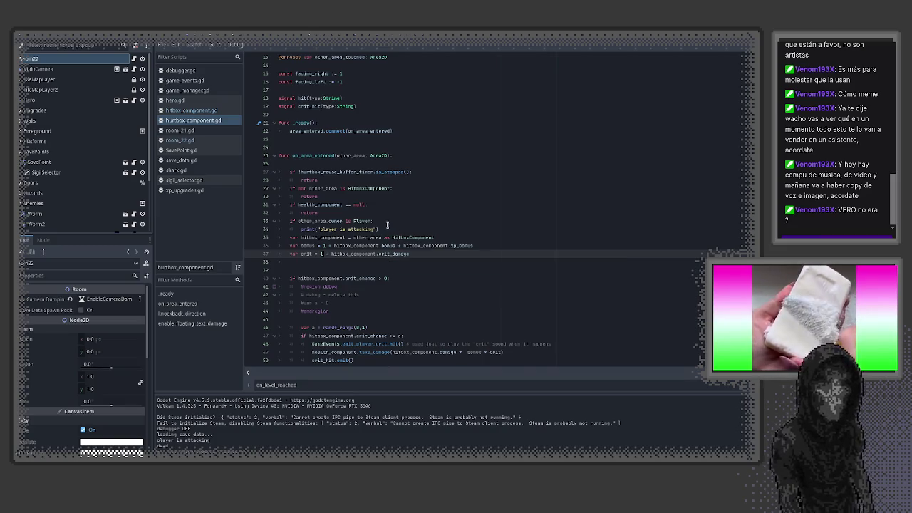
{"action": "left_click", "coordinate": [565, 229]}
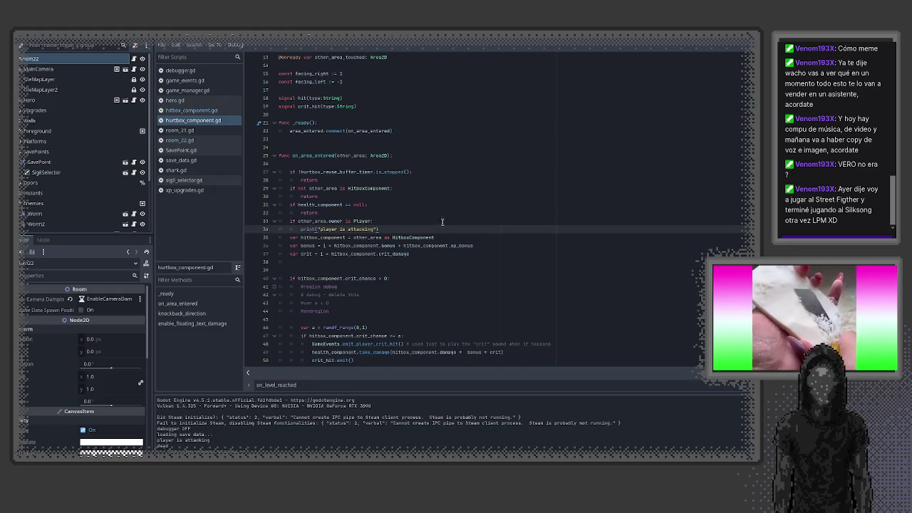
- Insert two blank lines after the 'player is attacking' print on line 34
{"action": "key", "text": "Return"}
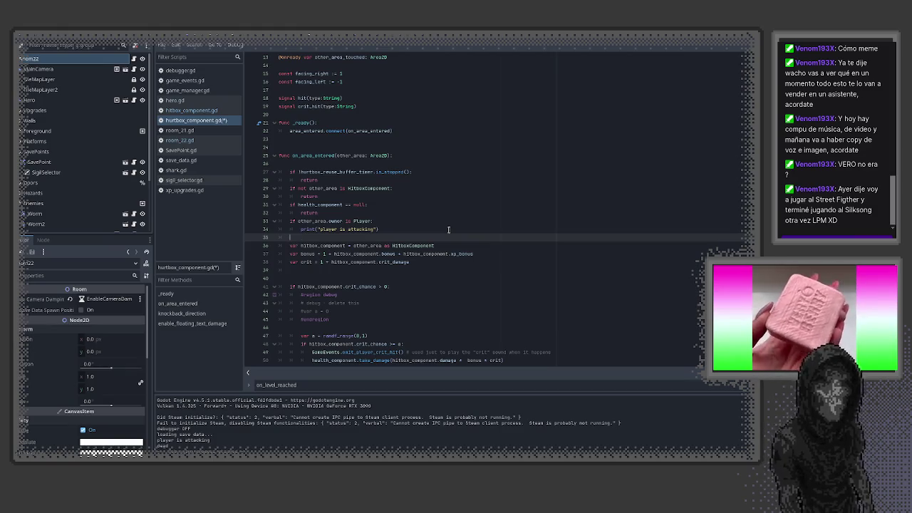
{"action": "key", "text": "BackSpace"}
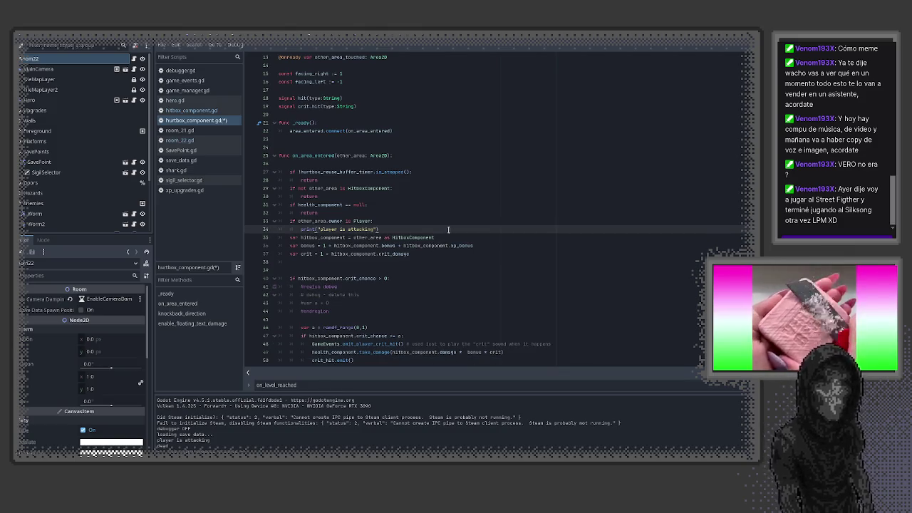
{"action": "key", "text": "Return"}
{"action": "key", "text": "Return"}
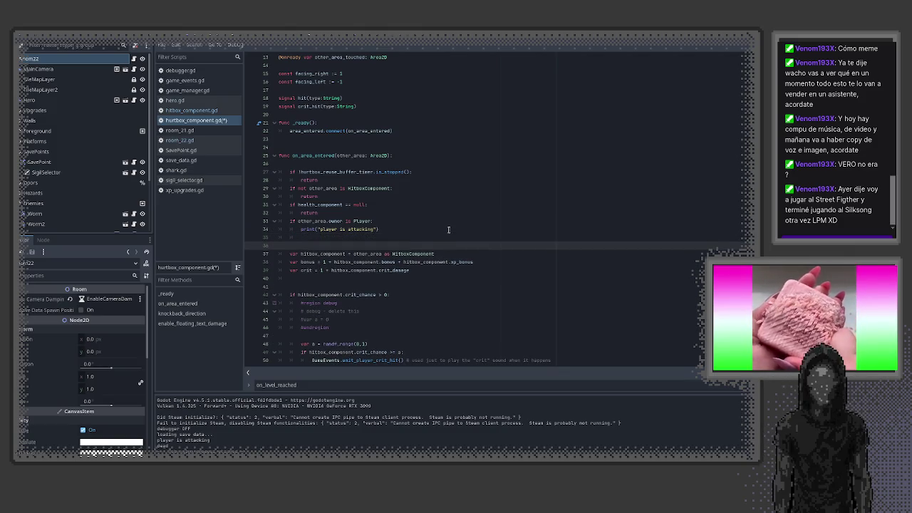
{"action": "key", "text": "Up"}
{"action": "key", "text": "Up"}
{"action": "key", "text": "Up"}
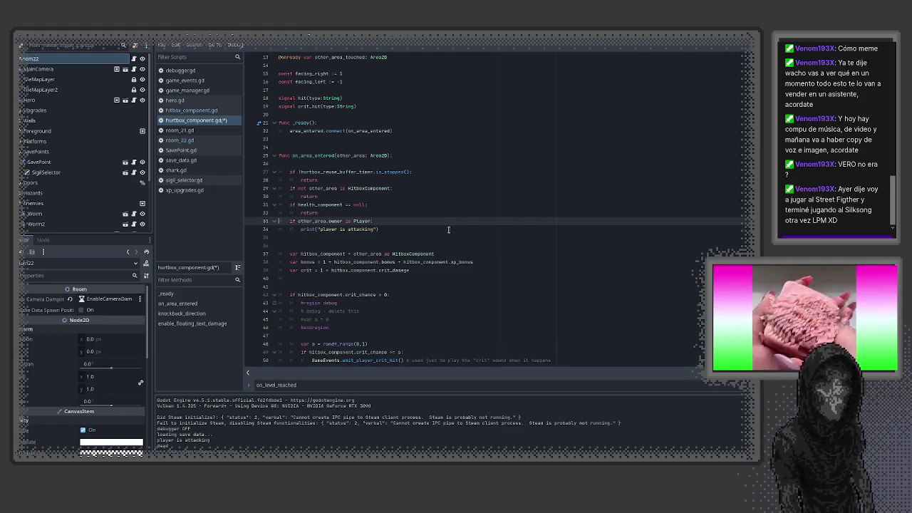
{"action": "left_click", "coordinate": [449, 229]}
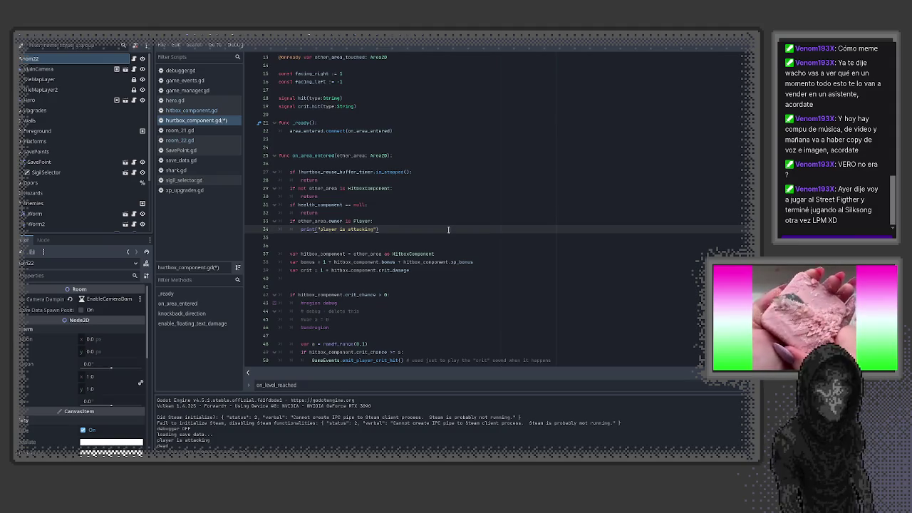
- Try a blank line above the Player check, remove it, and return to the health_component return line
{"action": "key", "text": "Up"}
{"action": "key", "text": "Home"}
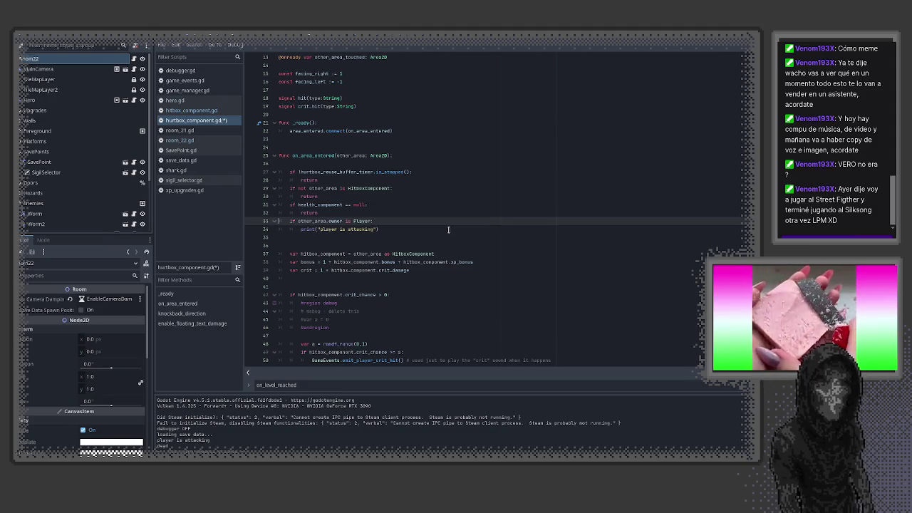
{"action": "key", "text": "Return"}
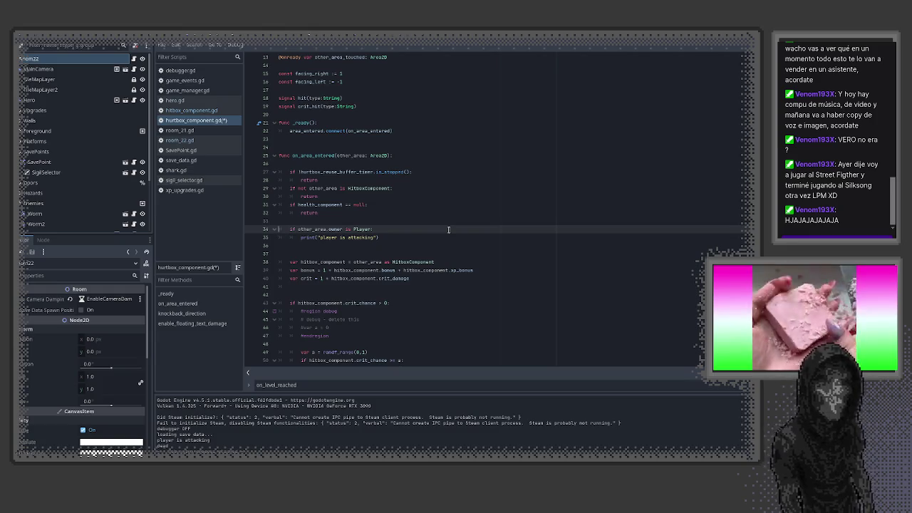
{"action": "key", "text": "BackSpace"}
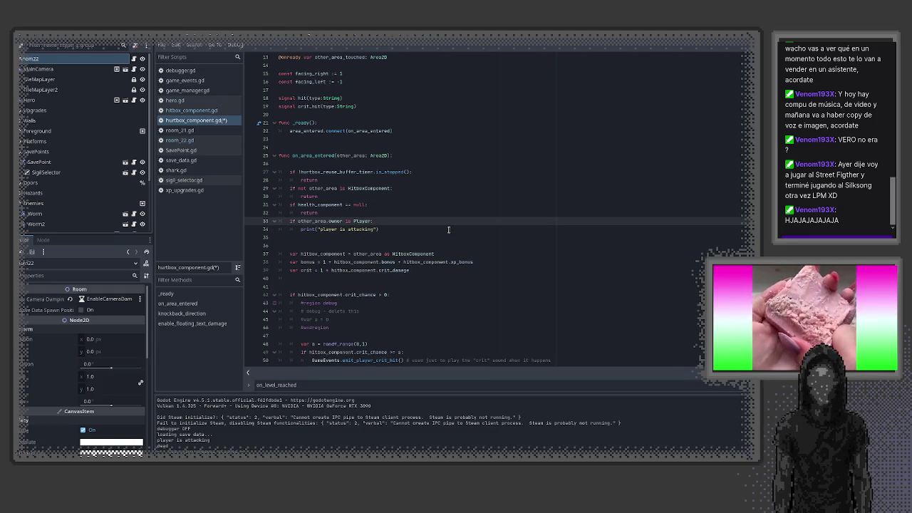
{"action": "left_click", "coordinate": [448, 229]}
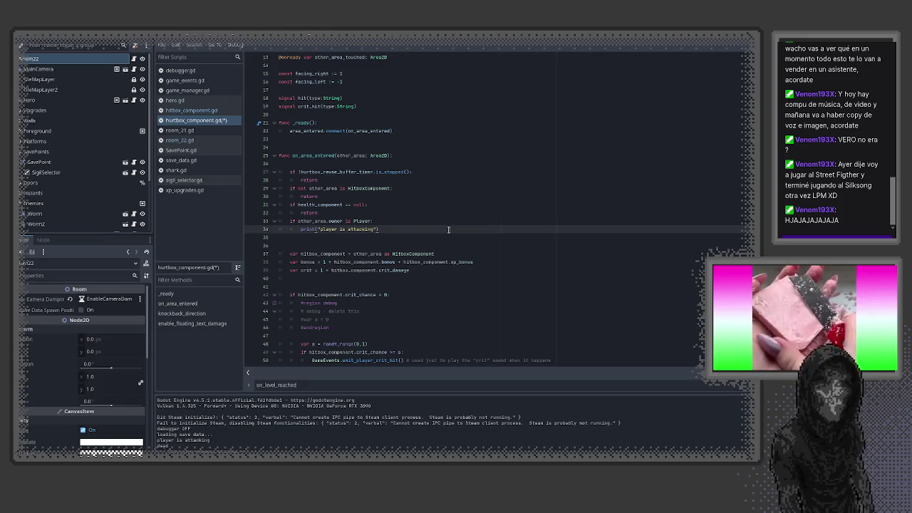
{"action": "key", "text": "ctrl+Left"}
{"action": "key", "text": "ctrl+Left"}
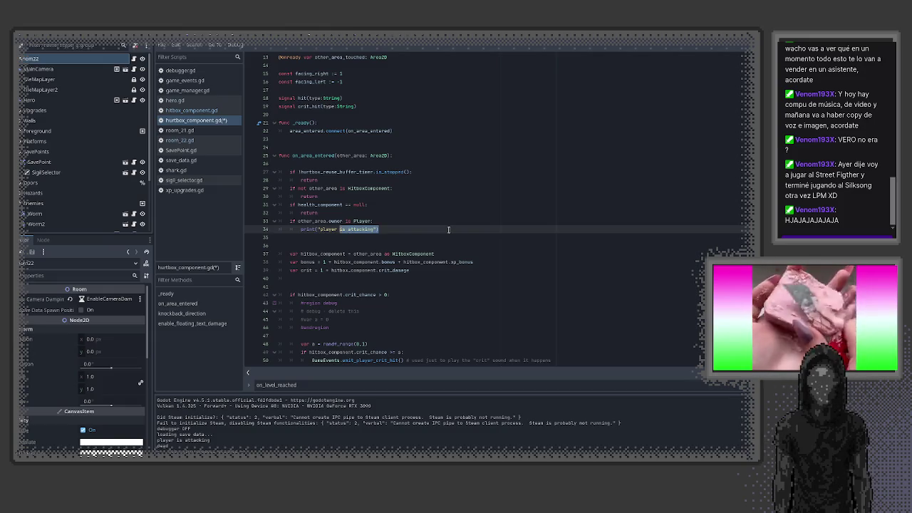
{"action": "key", "text": "Up"}
{"action": "left_click", "coordinate": [448, 229]}
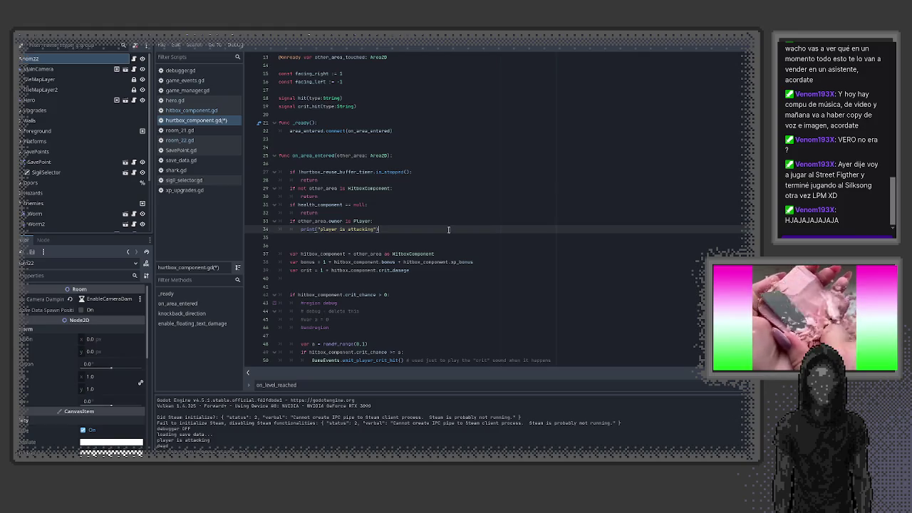
{"action": "key", "text": "Up"}
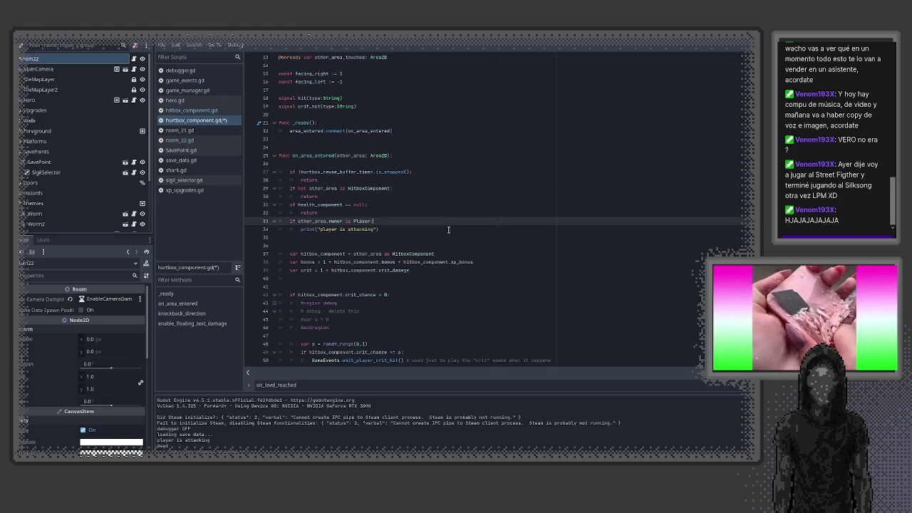
{"action": "key", "text": "Up"}
{"action": "key", "text": "Up"}
{"action": "key", "text": "Up"}
{"action": "key", "text": "Up"}
{"action": "key", "text": "Up"}
{"action": "key", "text": "Up"}
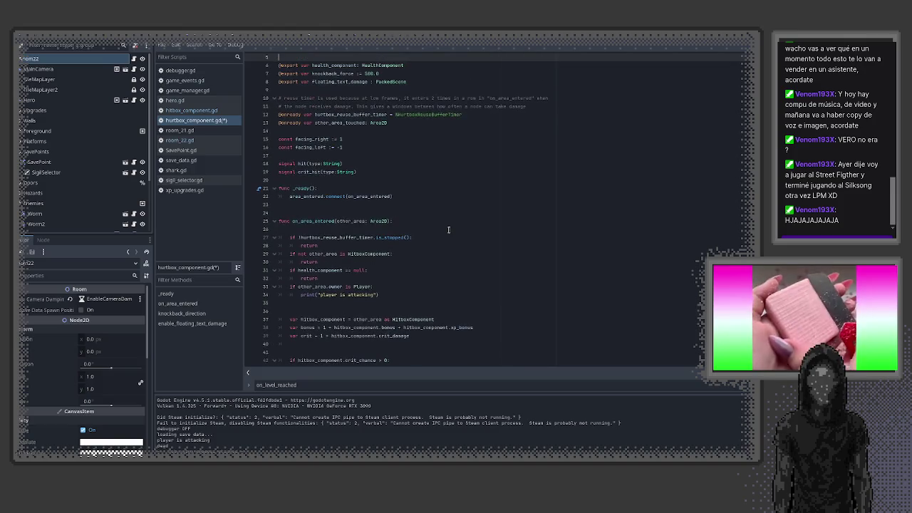
- Add a new line after the facing_left constant and begin a crit_base declaration
{"action": "key", "text": "Down"}
{"action": "key", "text": "Down"}
{"action": "key", "text": "Down"}
{"action": "key", "text": "End"}
{"action": "key", "text": "Return"}
{"action": "type", "text": "t c"}
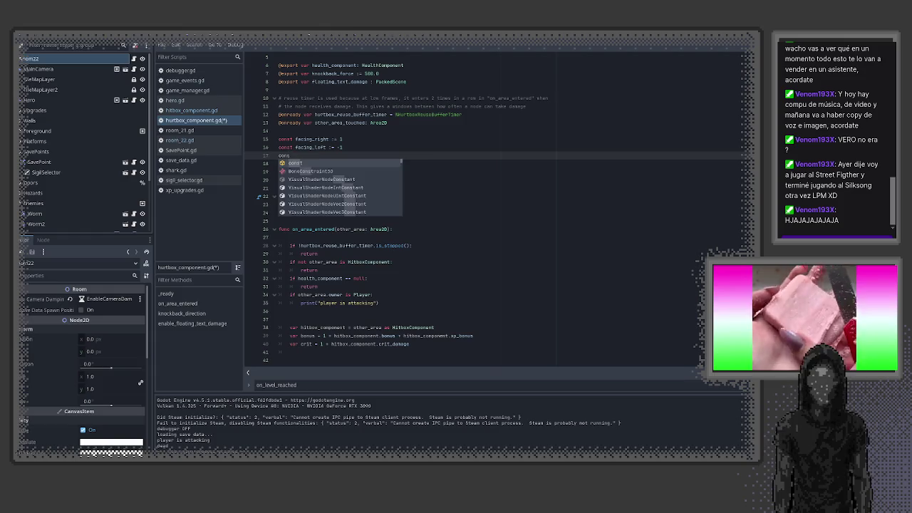
{"action": "type", "text": "rit"}
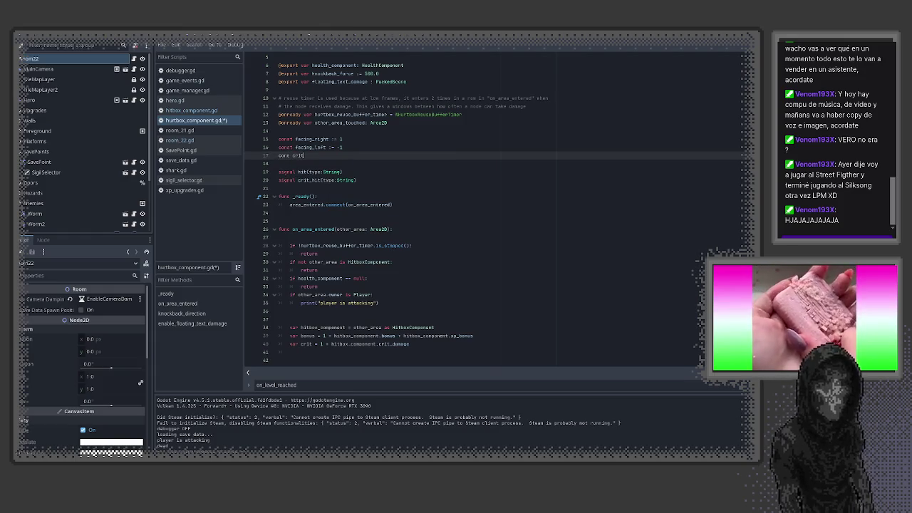
{"action": "type", "text": "_base: "}
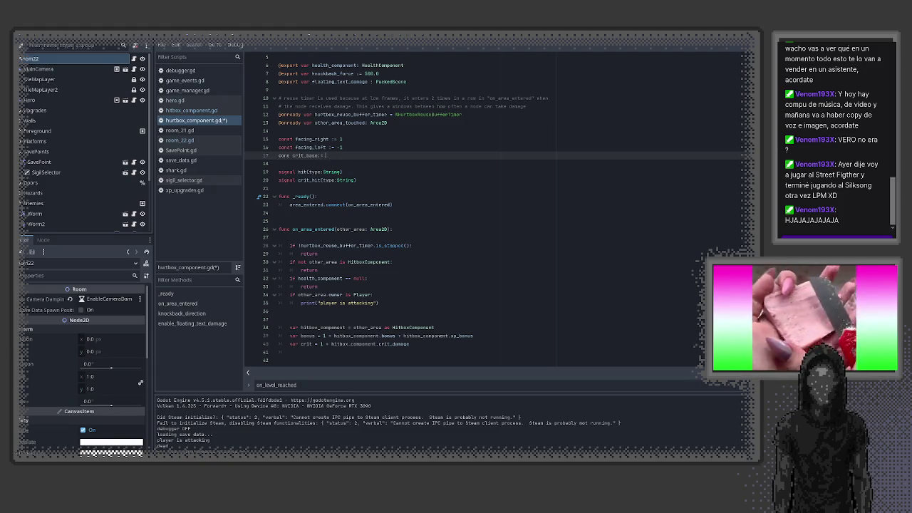
{"action": "type", "text": "0"}
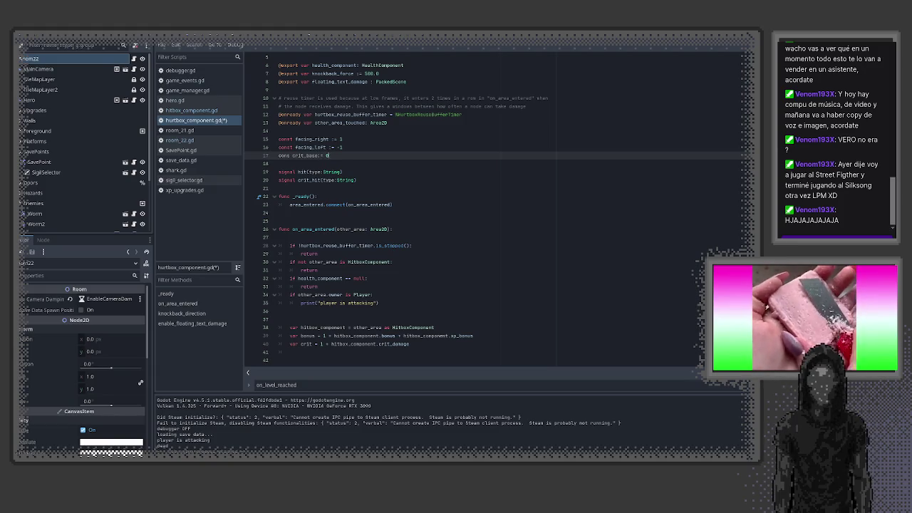
{"action": "type", "text": ".1"}
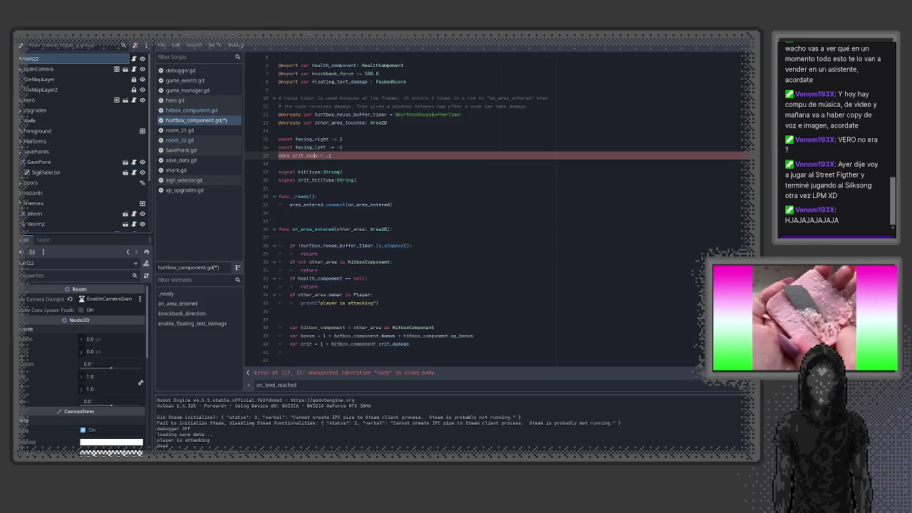
{"action": "type", "text": "t"}
- Replace the crit_base line with the declaration var is_player := false
{"action": "left_click", "coordinate": [278, 164]}
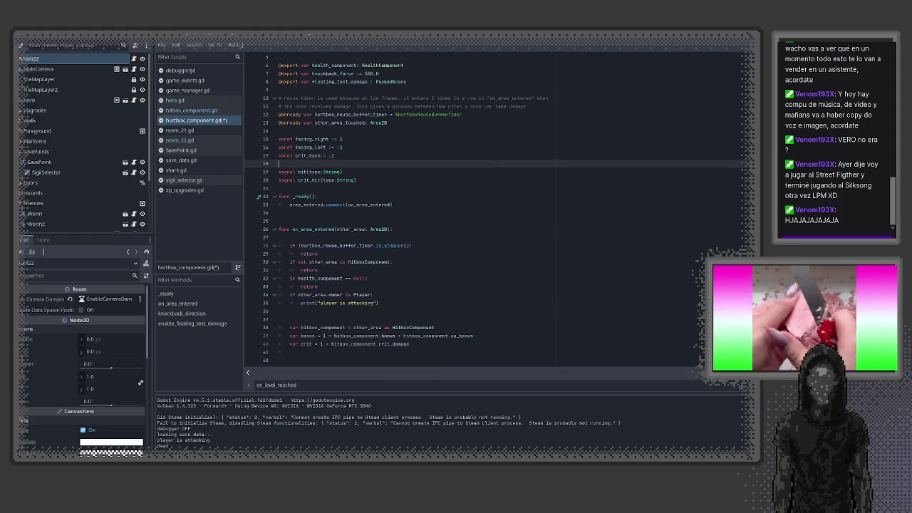
{"action": "key", "text": "Down"}
{"action": "key", "text": "Down"}
{"action": "key", "text": "Down"}
{"action": "key", "text": "Up"}
{"action": "key", "text": "Up"}
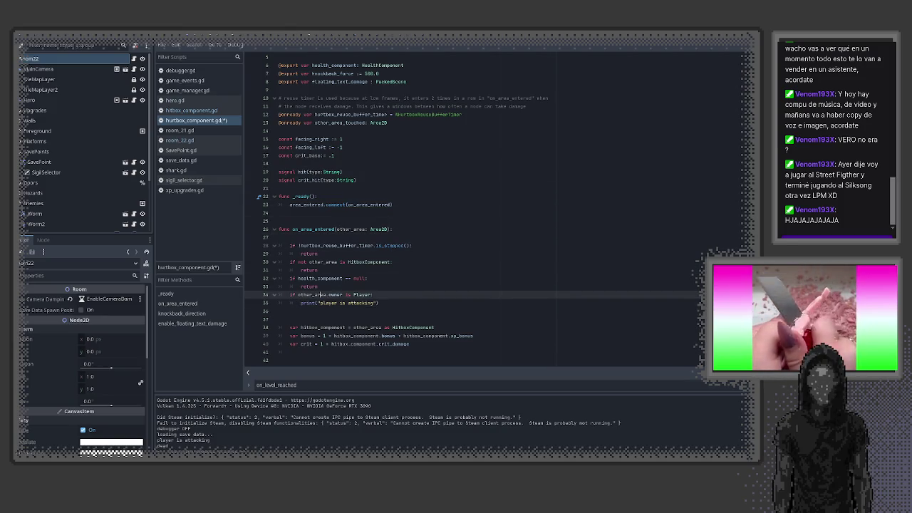
{"action": "key", "text": "Up"}
{"action": "key", "text": "Up"}
{"action": "key", "text": "Up"}
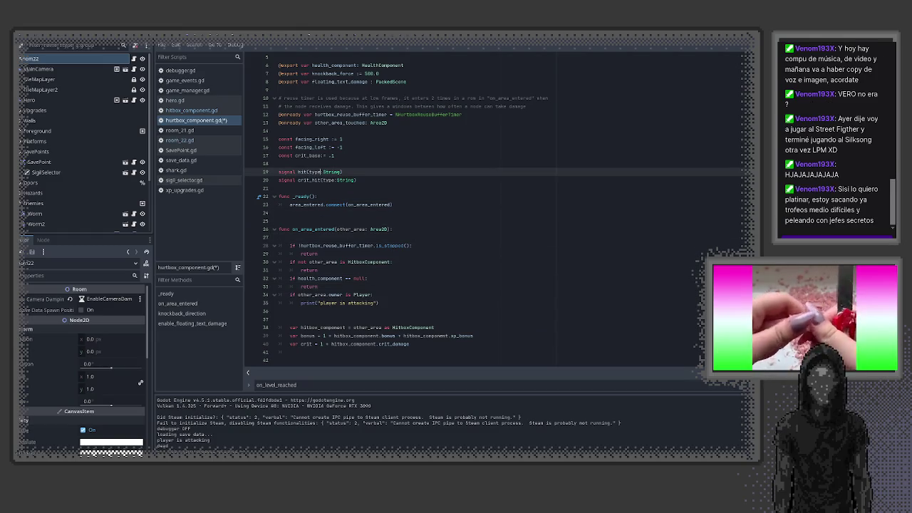
{"action": "key", "text": "End"}
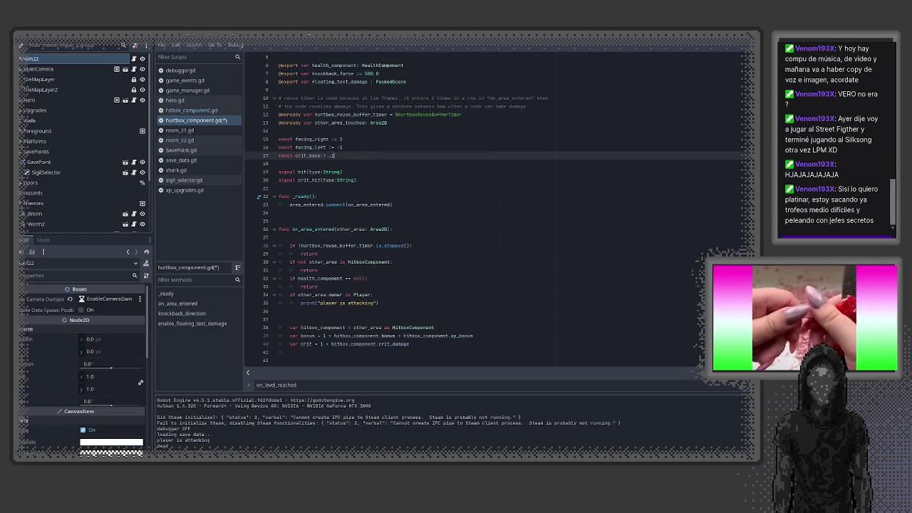
{"action": "key", "text": "BackSpace"}
{"action": "key", "text": "BackSpace"}
{"action": "key", "text": "BackSpace"}
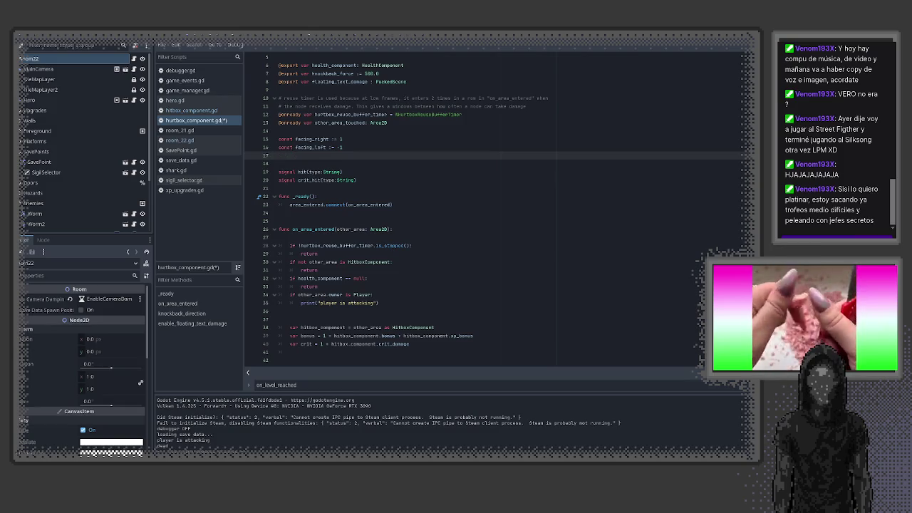
{"action": "key", "text": "Return"}
{"action": "type", "text": "var"}
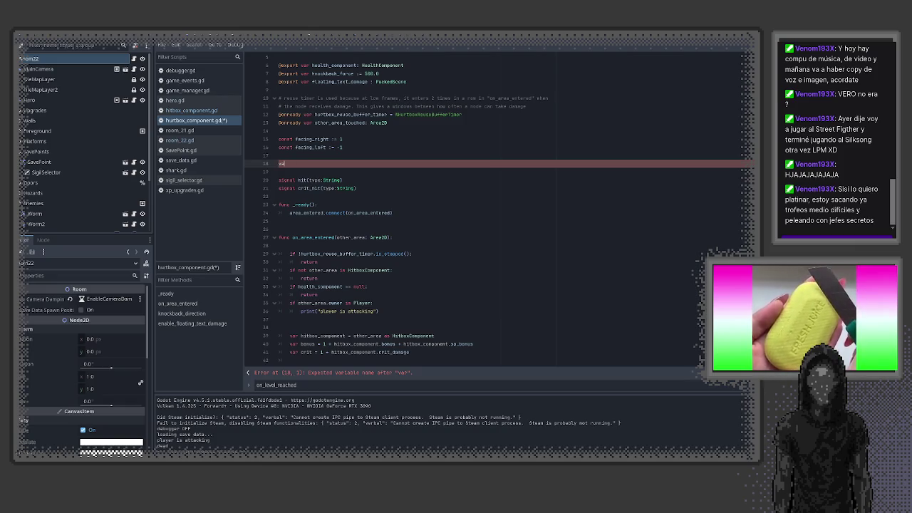
{"action": "type", "text": " i"}
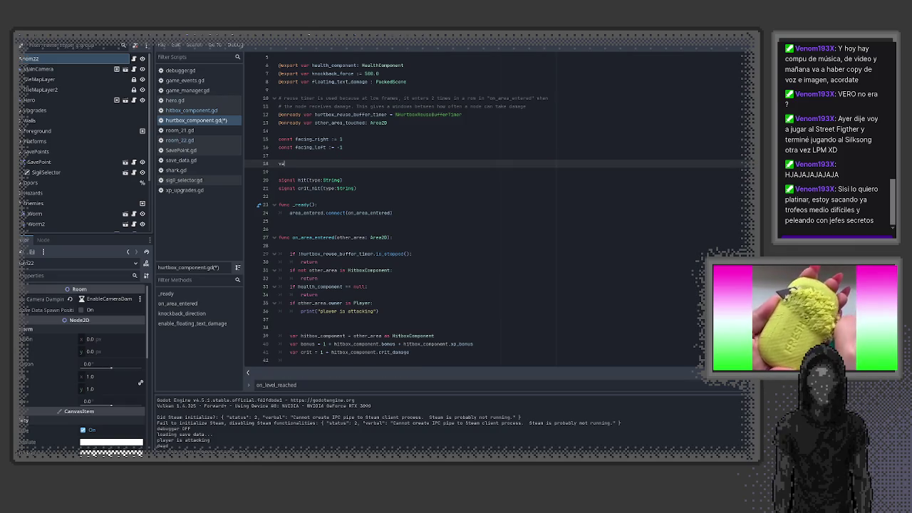
{"action": "type", "text": "s_player"}
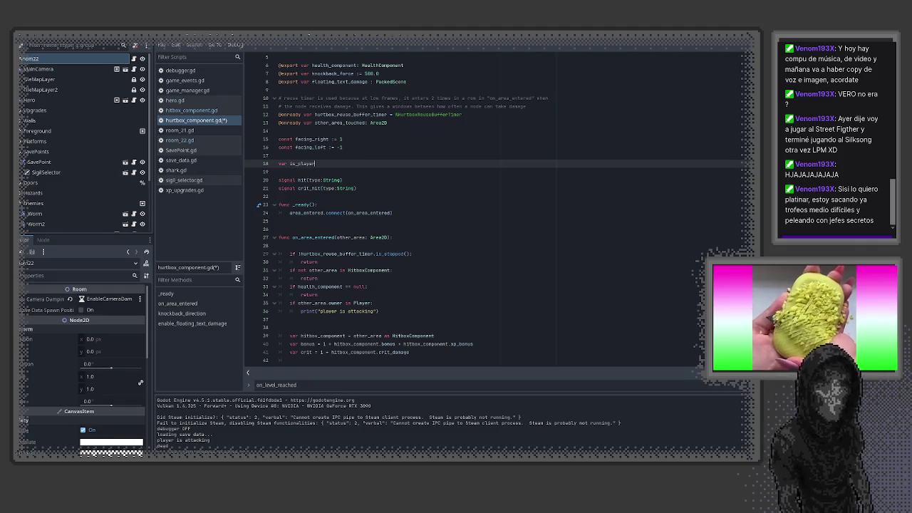
{"action": "key", "text": "BackSpace"}
{"action": "key", "text": "BackSpace"}
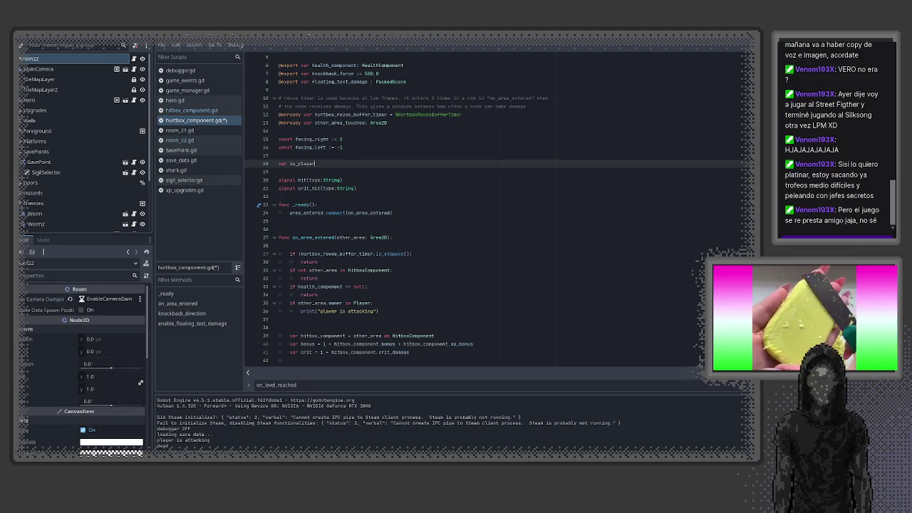
{"action": "type", "text": " := false"}
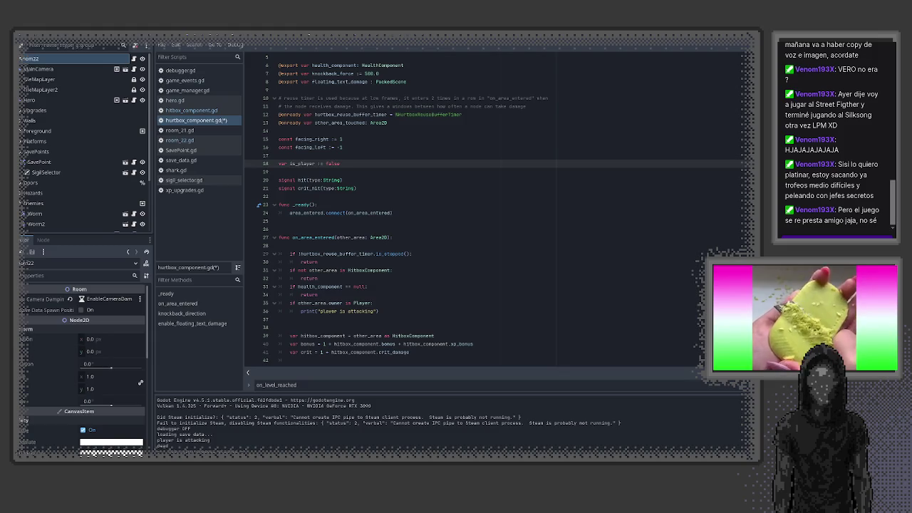
- Replace the 'player is attacking' print with is_player = true and add an else: line
{"action": "left_click", "coordinate": [332, 302]}
{"action": "key", "text": "Down"}
{"action": "key", "text": "End"}
{"action": "key", "text": "ctrl+BackSpace"}
{"action": "key", "text": "ctrl+BackSpace"}
{"action": "key", "text": "ctrl+BackSpace"}
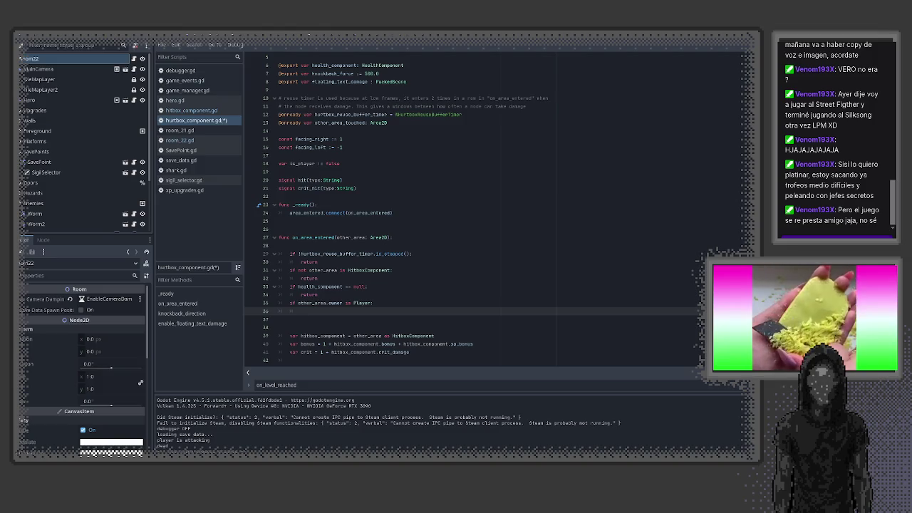
{"action": "type", "text": "is"}
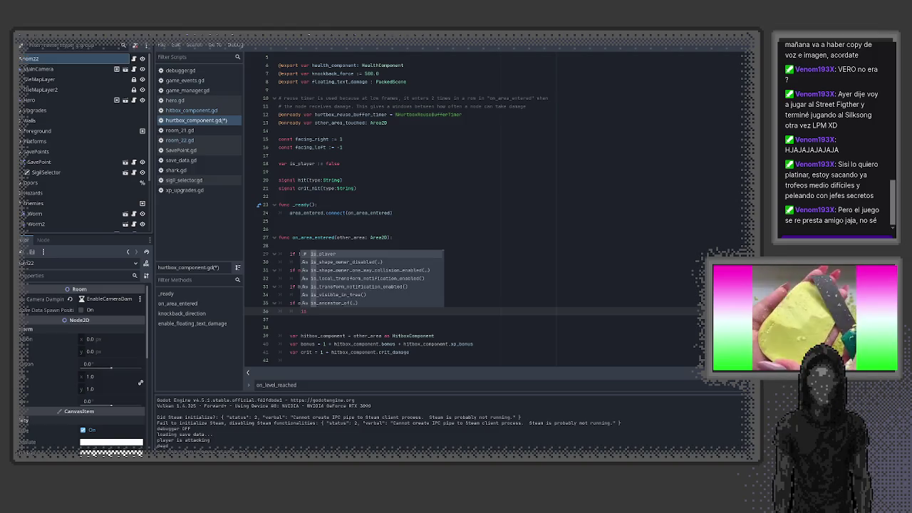
{"action": "key", "text": "Return"}
{"action": "type", "text": "= tru"}
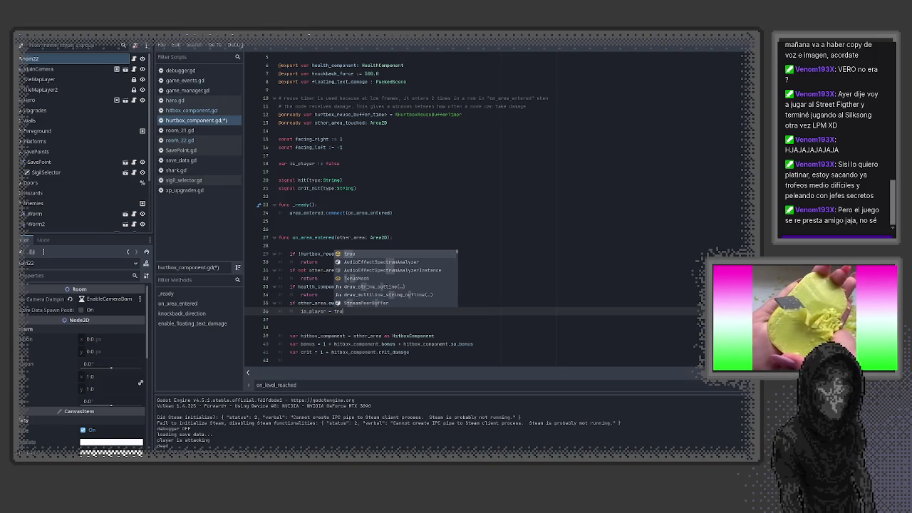
{"action": "key", "text": "Return"}
{"action": "key", "text": "Return"}
{"action": "key", "text": "BackSpace"}
{"action": "type", "text": "else"}
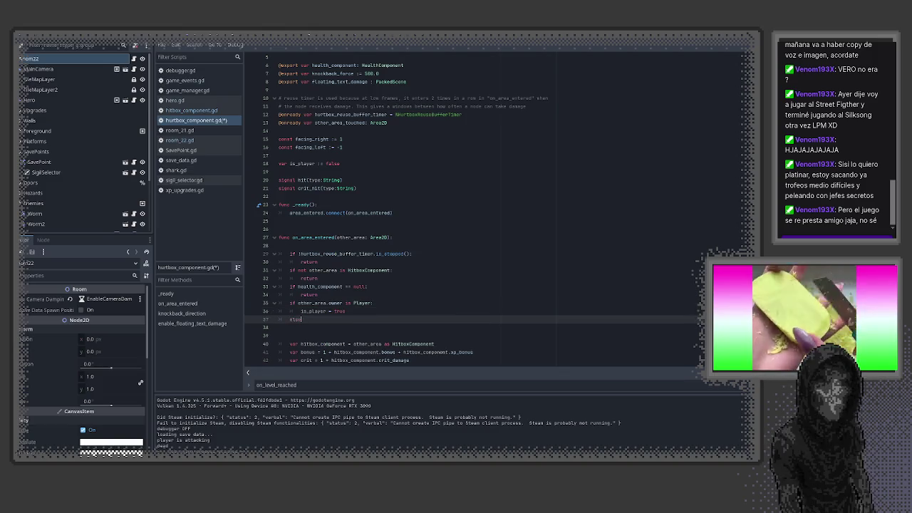
{"action": "type", "text": ":"}
{"action": "key", "text": "Return"}
- Duplicate the assignment under else as is_player = false, remove stray blank lines, and save
{"action": "left_click", "coordinate": [300, 311]}
{"action": "key", "text": "ctrl+shift+d"}
{"action": "key", "text": "alt+Down"}
{"action": "key", "text": "End"}
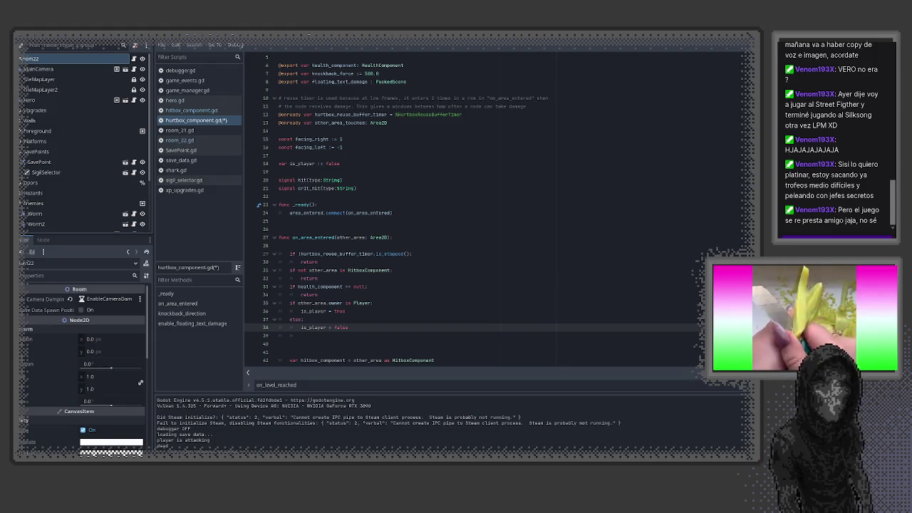
{"action": "key", "text": "Down"}
{"action": "key", "text": "Delete"}
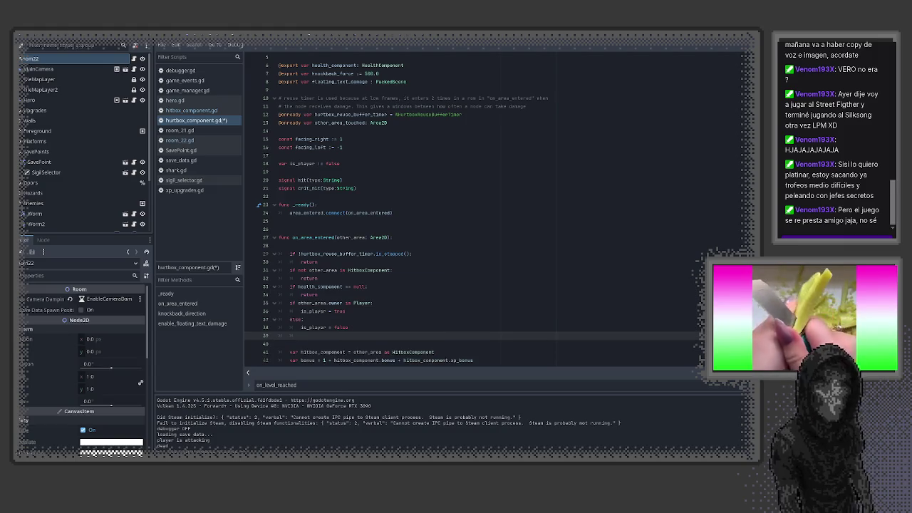
{"action": "key", "text": "BackSpace"}
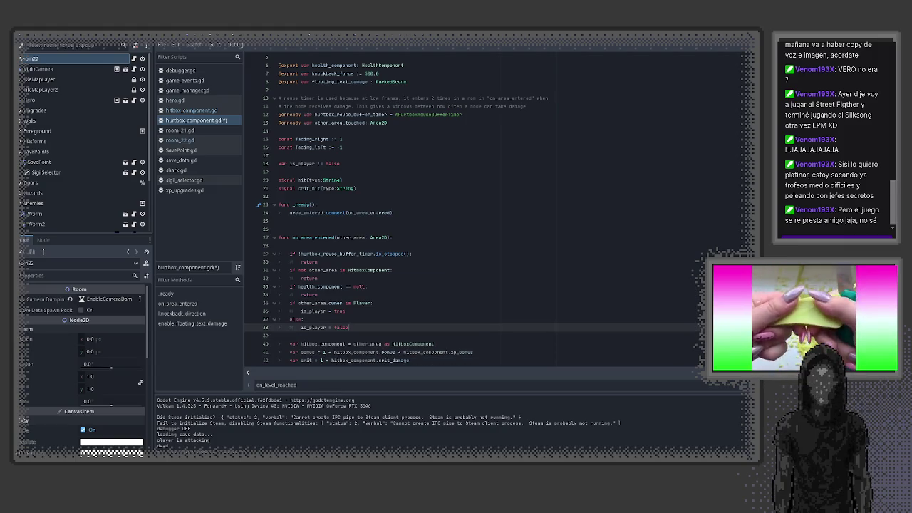
{"action": "key", "text": "ctrl+s"}
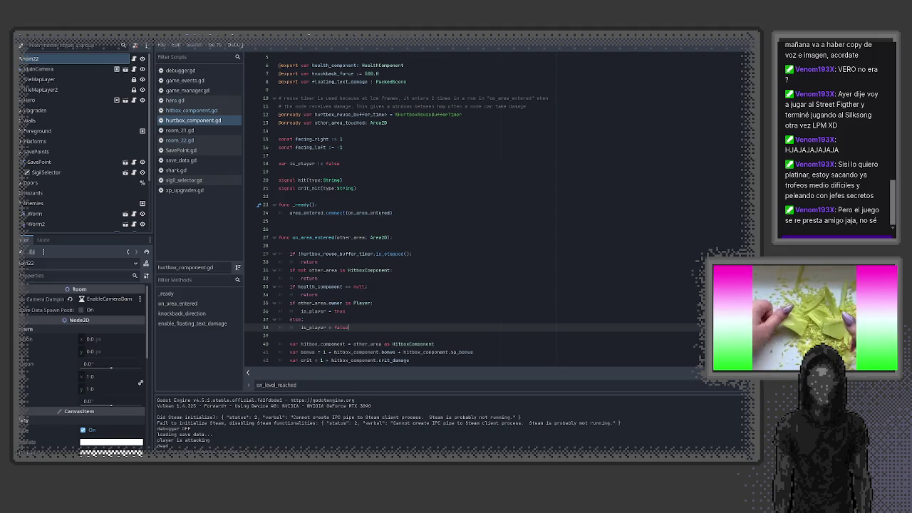
- Add print("is player") on a new line below is_player = true
{"action": "left_click", "coordinate": [347, 311]}
{"action": "left_click", "coordinate": [373, 303]}
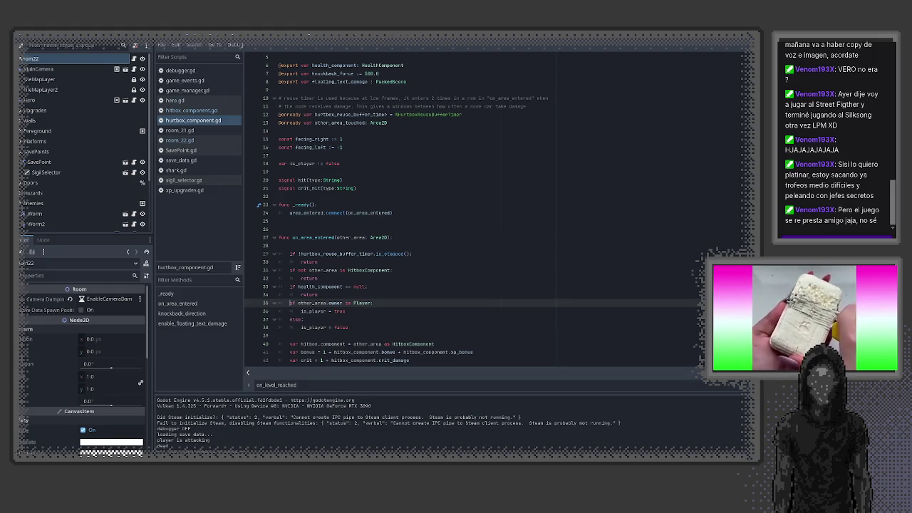
{"action": "left_click", "coordinate": [290, 311]}
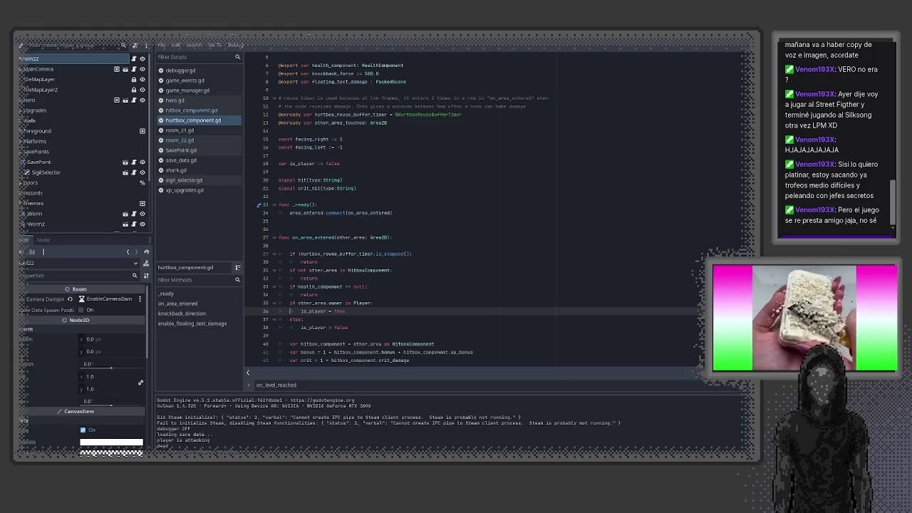
{"action": "left_click", "coordinate": [303, 319]}
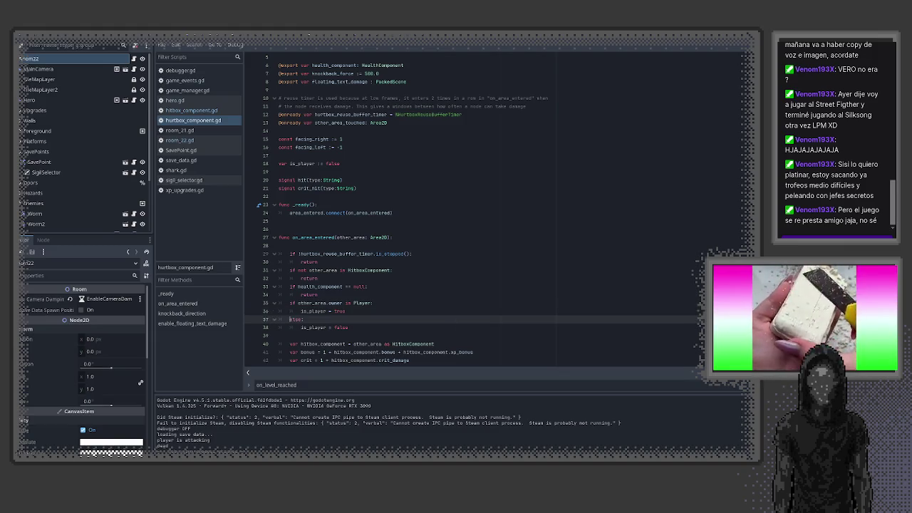
{"action": "left_click", "coordinate": [301, 311]}
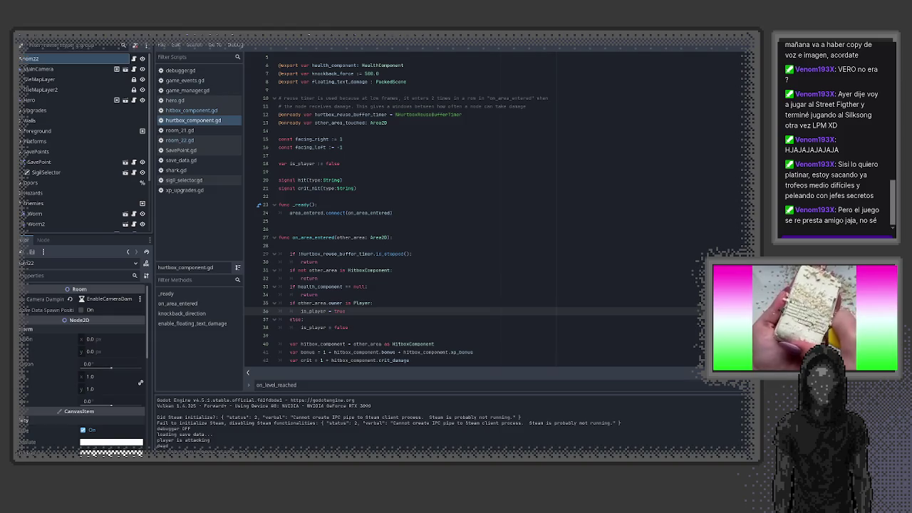
{"action": "key", "text": "Return"}
{"action": "type", "text": "a"}
{"action": "type", "text": "(\"is pla"}
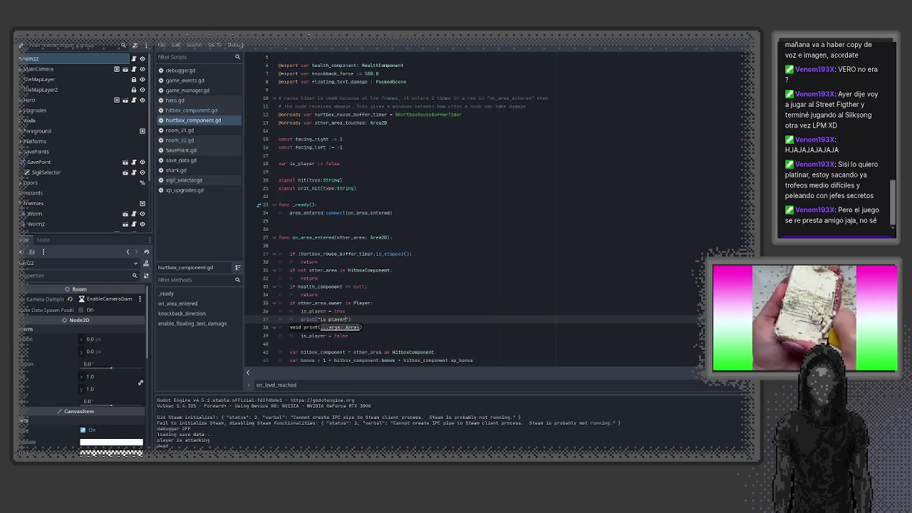
- Paste the print into the else branch as print("is NOT player"), then run the game
{"action": "left_click", "coordinate": [280, 343]}
{"action": "type", "text": "print(\"is player\")"}
{"action": "left_click", "coordinate": [289, 343]}
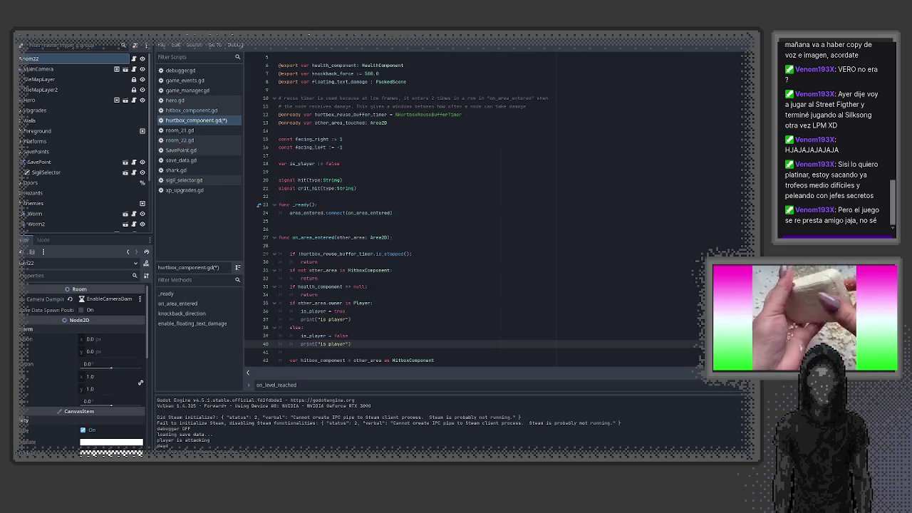
{"action": "type", "text": "NOT"}
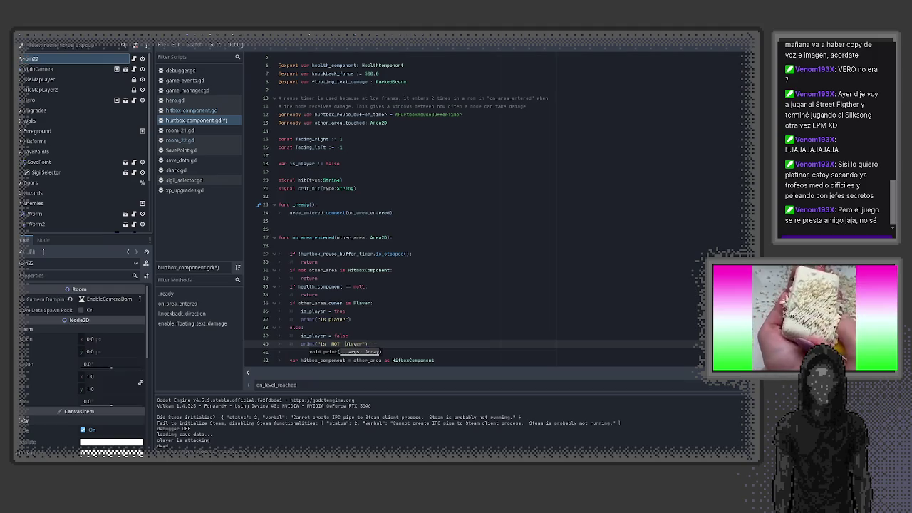
{"action": "key", "text": "F5"}
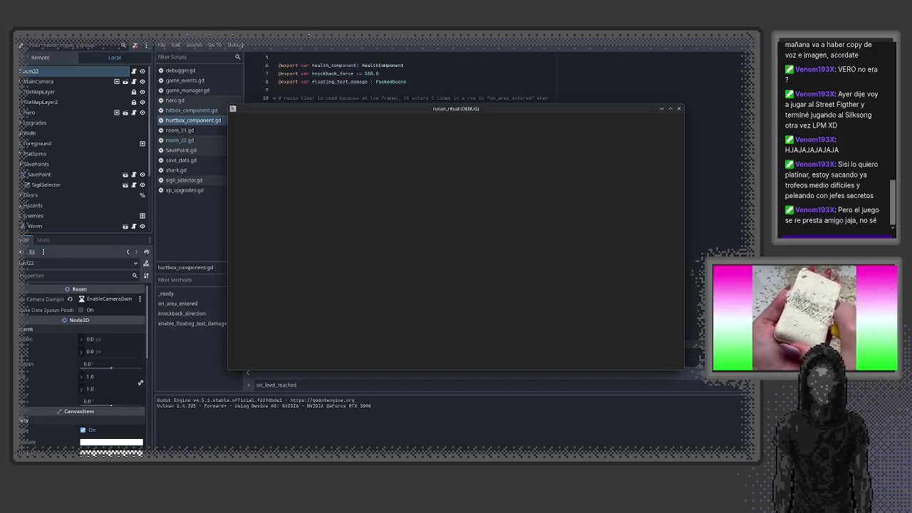
- Walk the player around and into an enemy hit to trigger the is-player messages
{"action": "key", "text": "Right"}
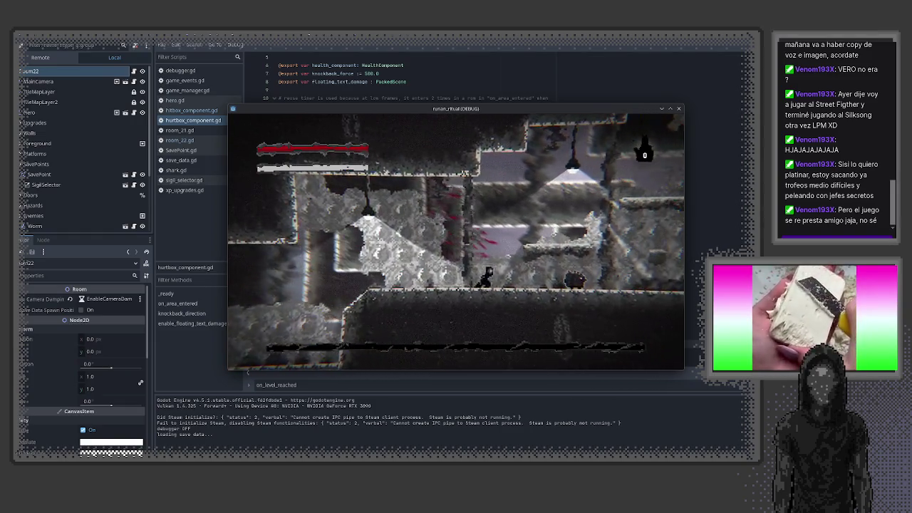
{"action": "key", "text": "Right"}
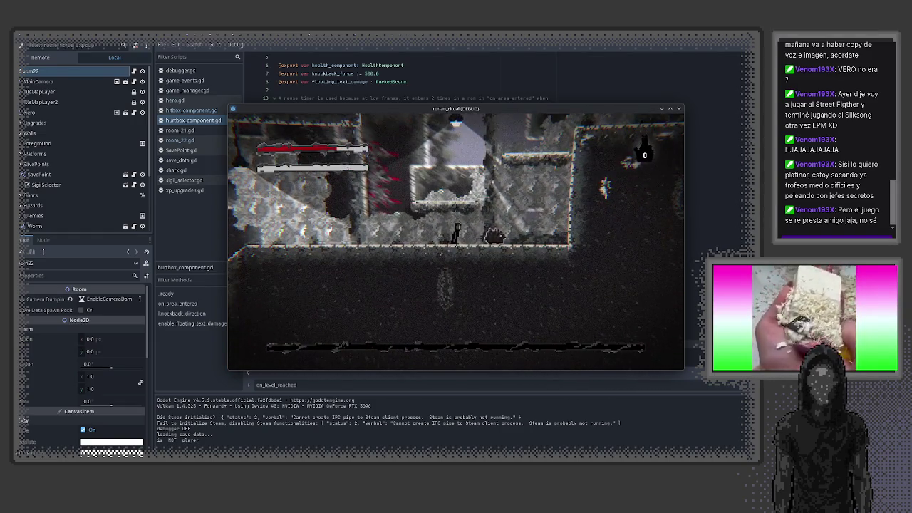
{"action": "key", "text": "Left"}
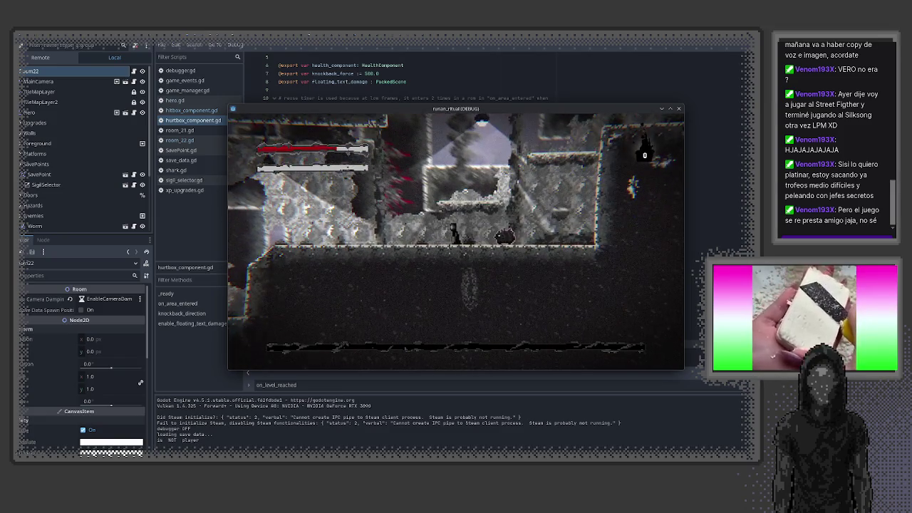
{"action": "key", "text": "Left"}
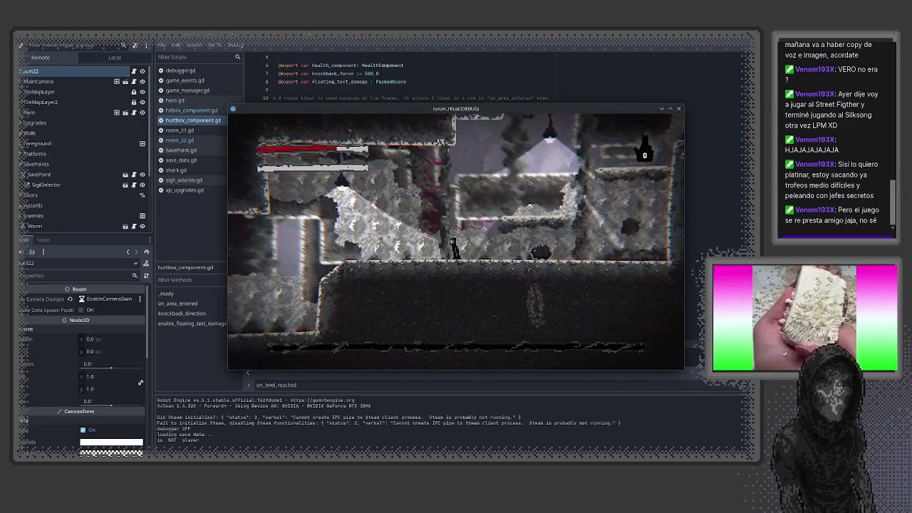
{"action": "key", "text": "Right"}
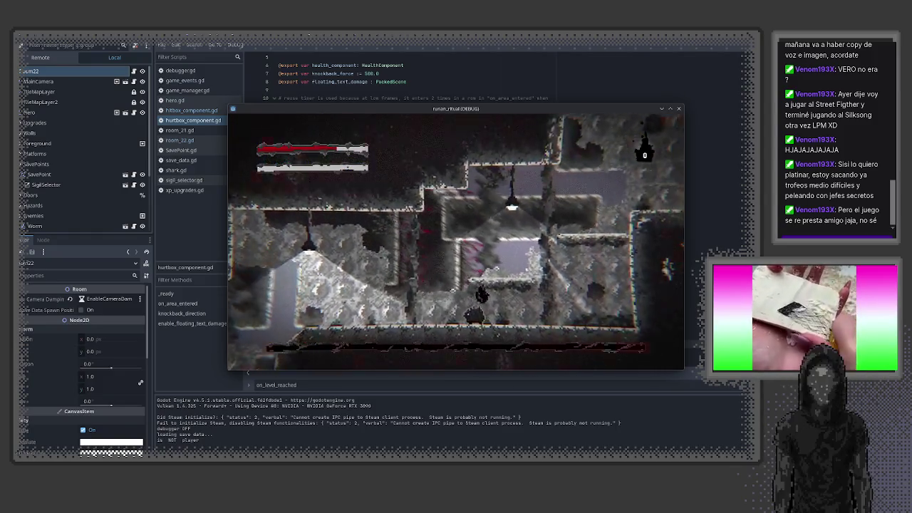
{"action": "key", "text": "Left"}
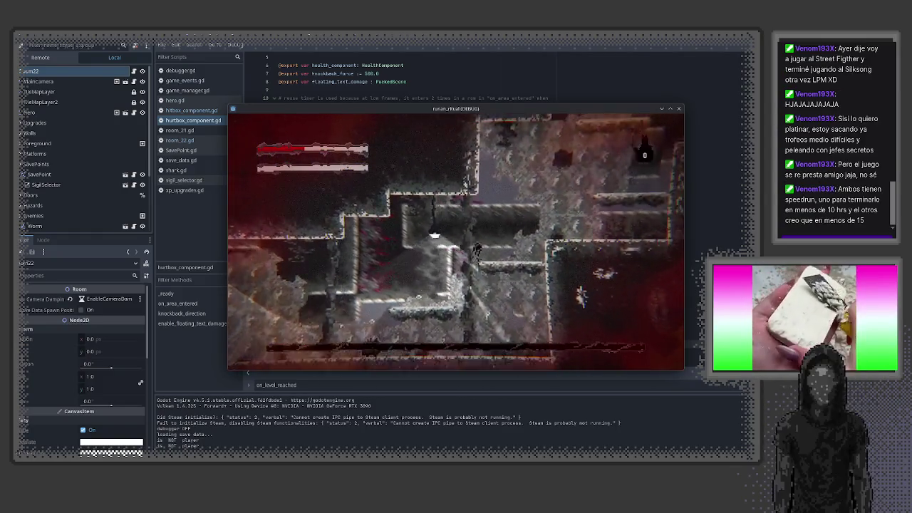
{"action": "key", "text": "space"}
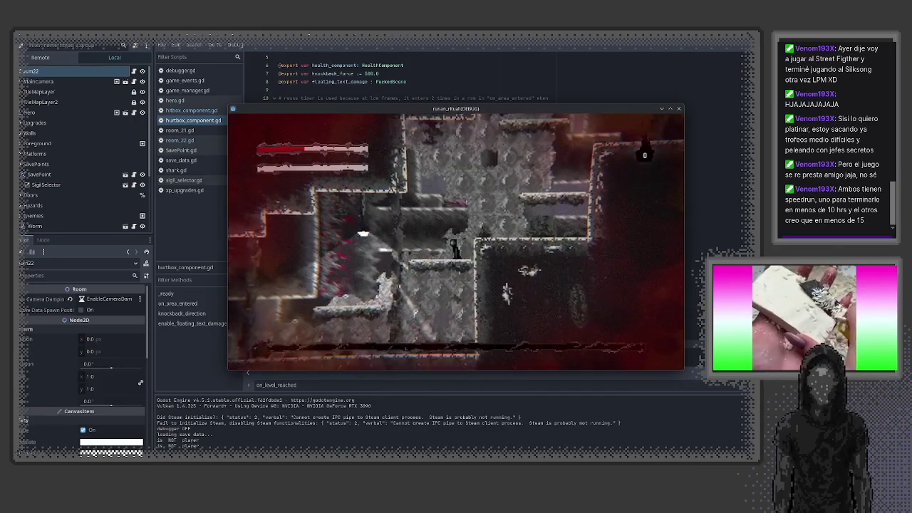
- Continue across the ledges into another enemy hit, rerun the game, then close it
{"action": "key", "text": "Right"}
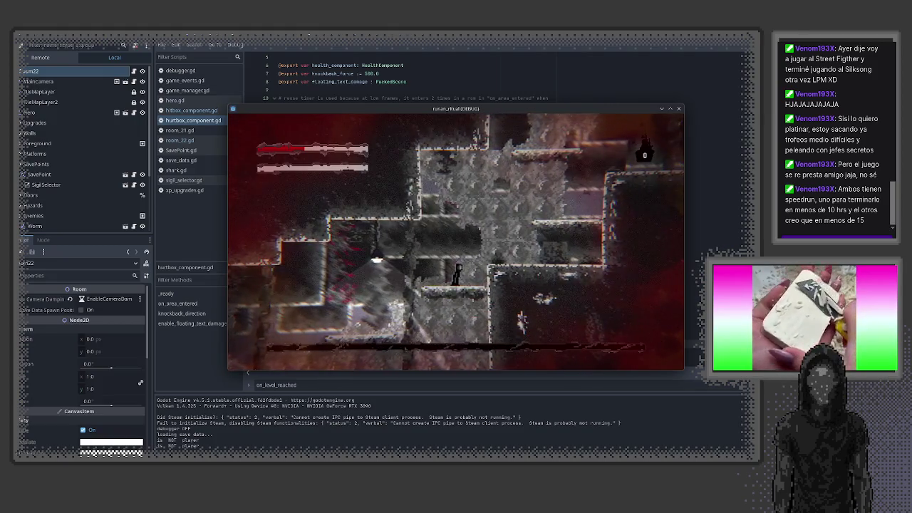
{"action": "key", "text": "Left"}
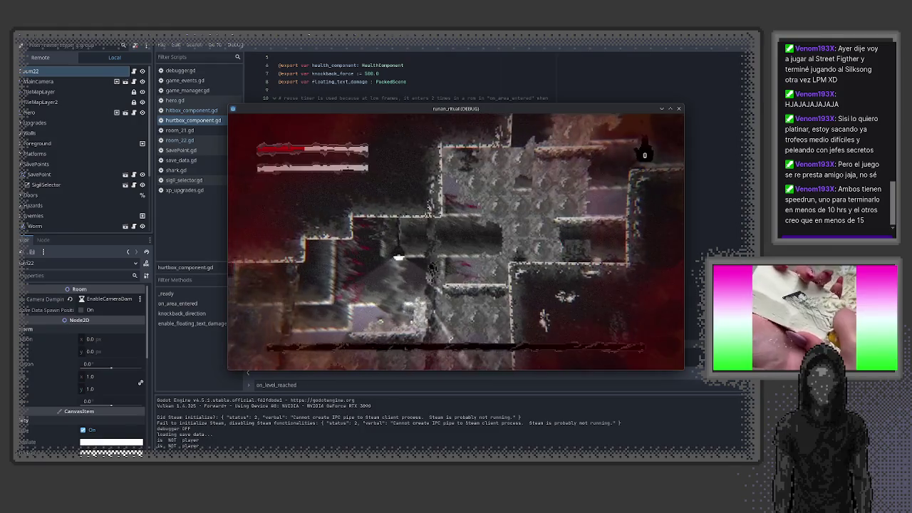
{"action": "key", "text": "Left"}
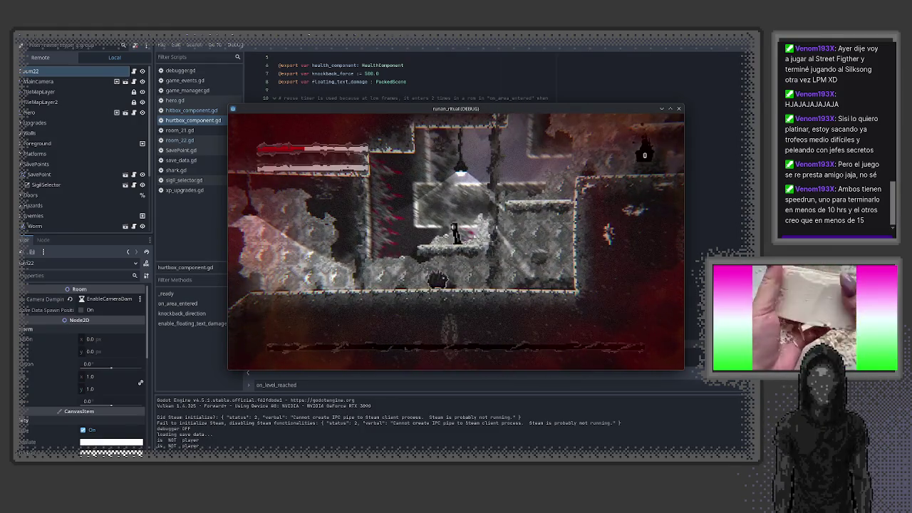
{"action": "key", "text": "Left"}
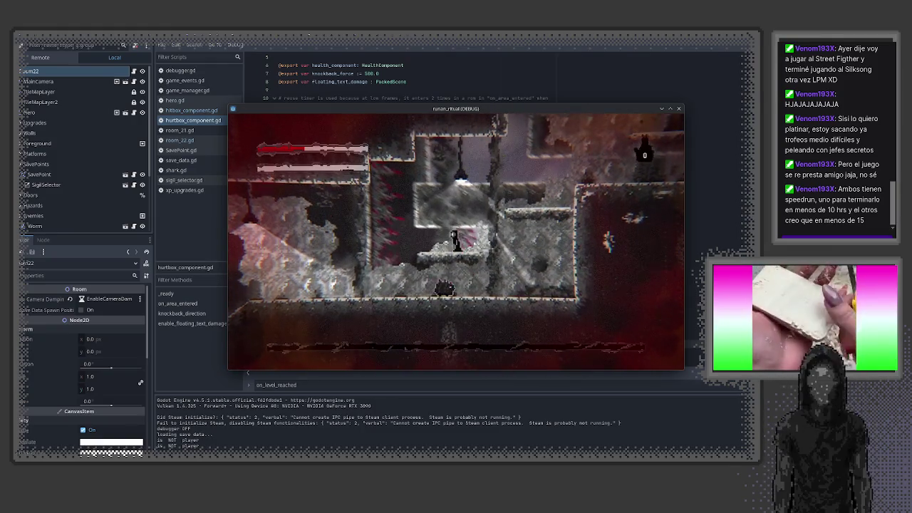
{"action": "key", "text": "Left"}
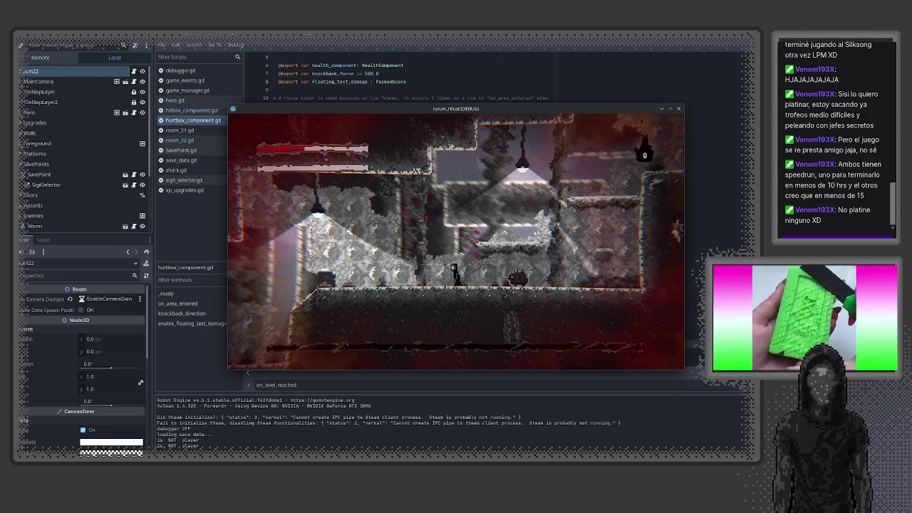
{"action": "key", "text": "Left"}
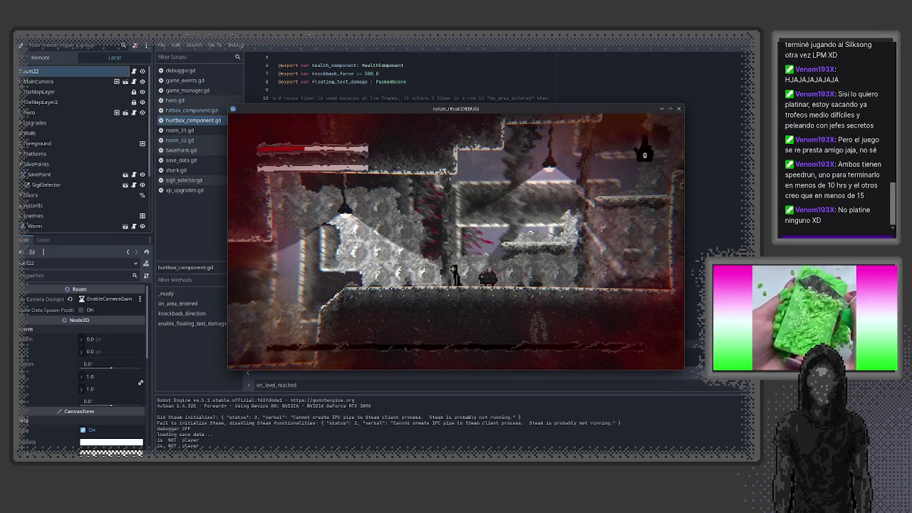
{"action": "key", "text": "Right"}
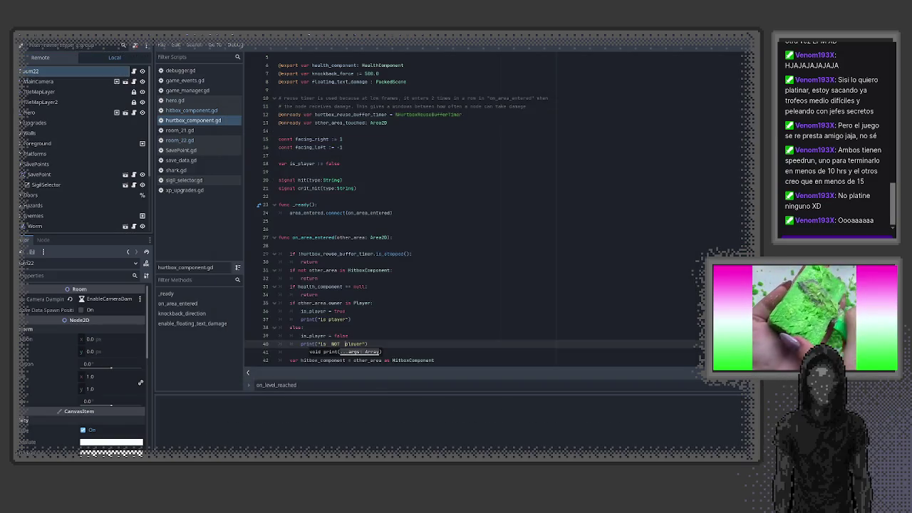
{"action": "key", "text": "F5"}
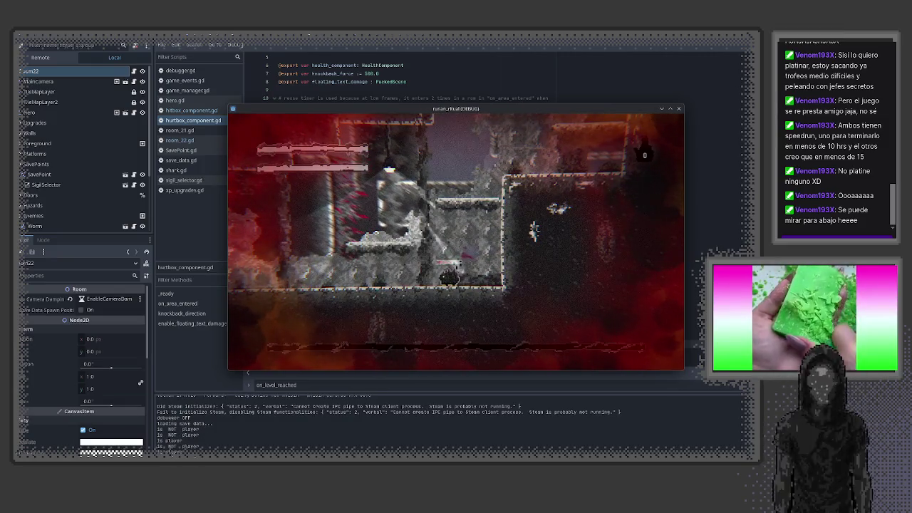
{"action": "left_click", "coordinate": [679, 110]}
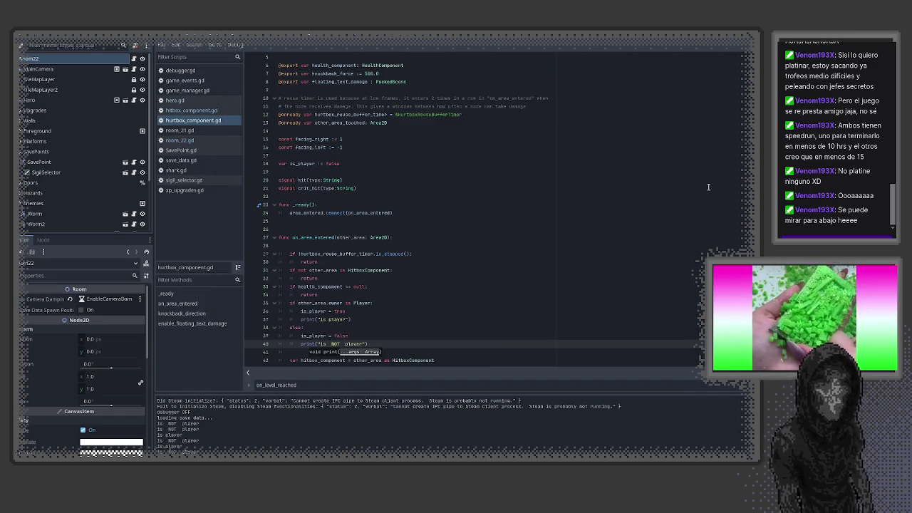
- Delete the print("is NOT player") and print("is player") lines from the if/else
{"action": "scroll", "coordinate": [522, 342], "scroll_direction": "down", "scroll_amount": 5}
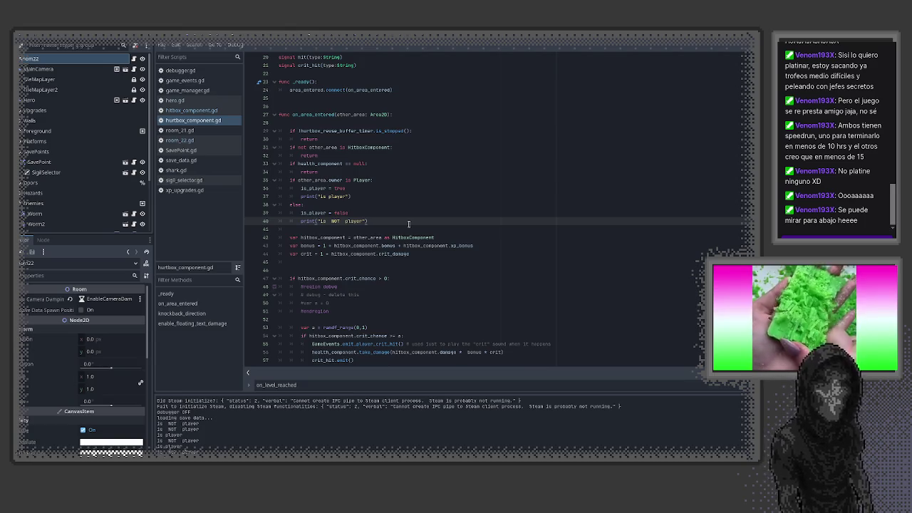
{"action": "left_click", "coordinate": [337, 229]}
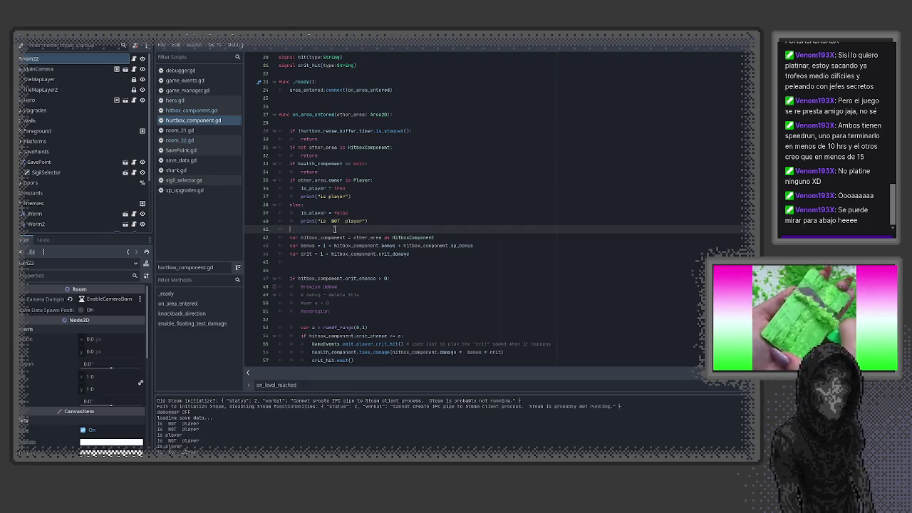
{"action": "left_click_drag", "start_coordinate": [368, 221], "coordinate": [241, 223]}
{"action": "key", "text": "BackSpace"}
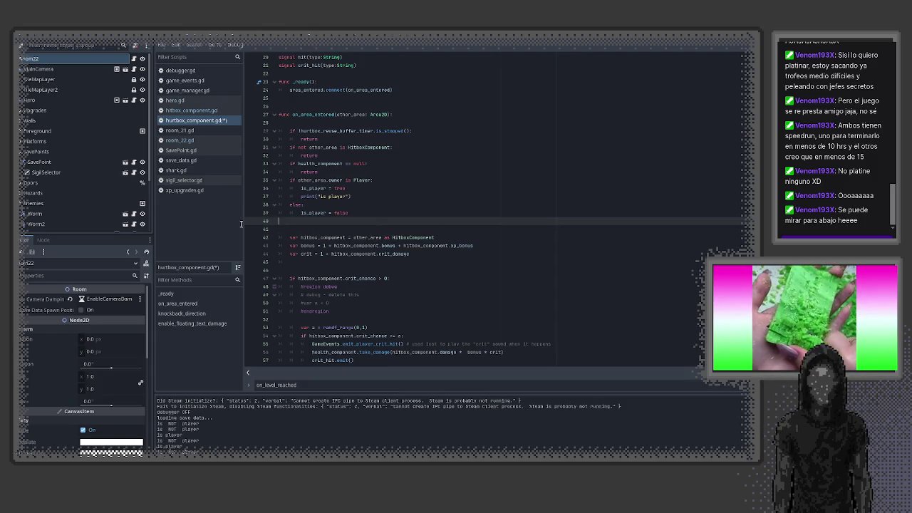
{"action": "left_click_drag", "start_coordinate": [378, 197], "coordinate": [247, 200]}
{"action": "key", "text": "BackSpace"}
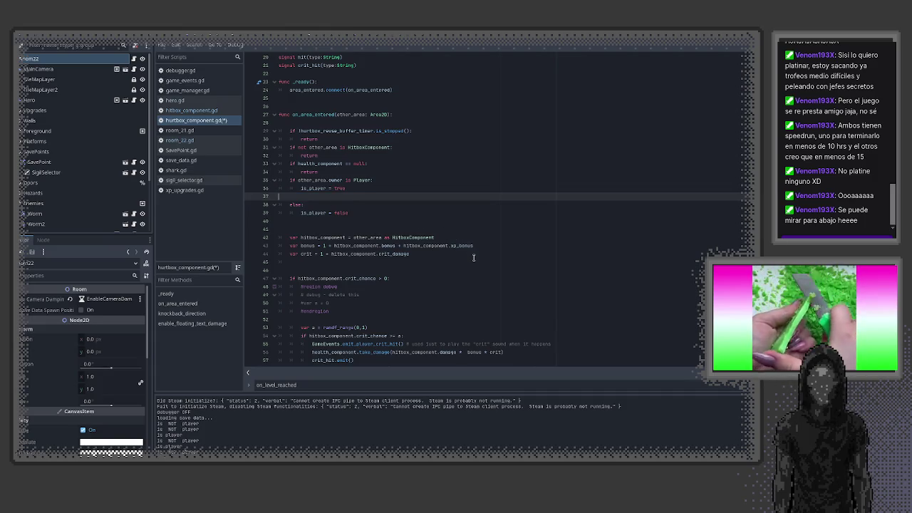
- Review is_player's uses and the take_damage call on line 56, then open Quick Open Scene
{"action": "double_click", "coordinate": [311, 189]}
{"action": "scroll", "coordinate": [482, 283], "scroll_direction": "down", "scroll_amount": 3}
{"action": "scroll", "coordinate": [481, 283], "scroll_direction": "down", "scroll_amount": 1}
{"action": "scroll", "coordinate": [482, 283], "scroll_direction": "up", "scroll_amount": 2}
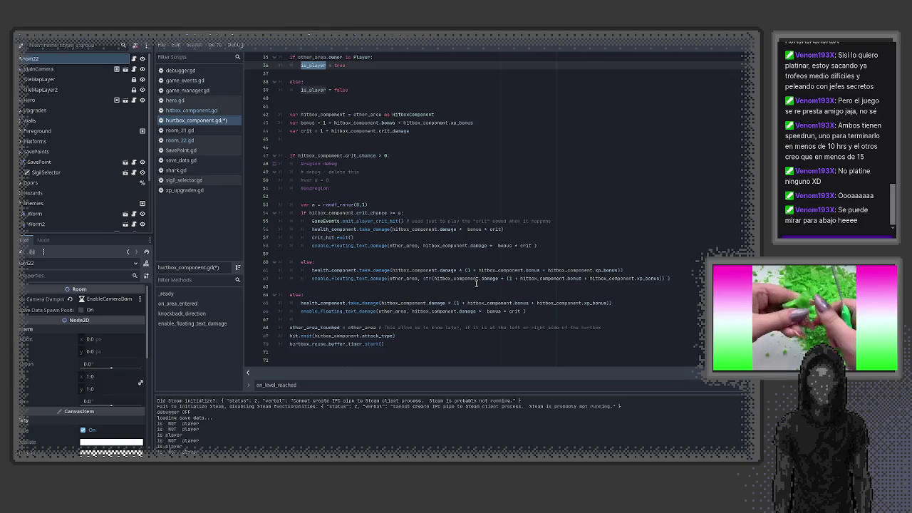
{"action": "scroll", "coordinate": [476, 283], "scroll_direction": "up", "scroll_amount": 3}
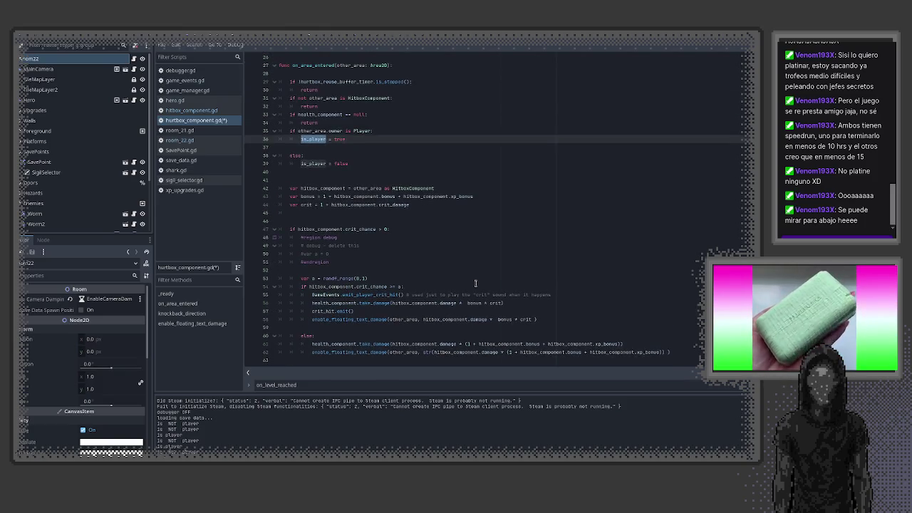
{"action": "scroll", "coordinate": [476, 283], "scroll_direction": "down", "scroll_amount": 1}
{"action": "scroll", "coordinate": [476, 283], "scroll_direction": "up", "scroll_amount": 3}
{"action": "scroll", "coordinate": [474, 283], "scroll_direction": "down", "scroll_amount": 3}
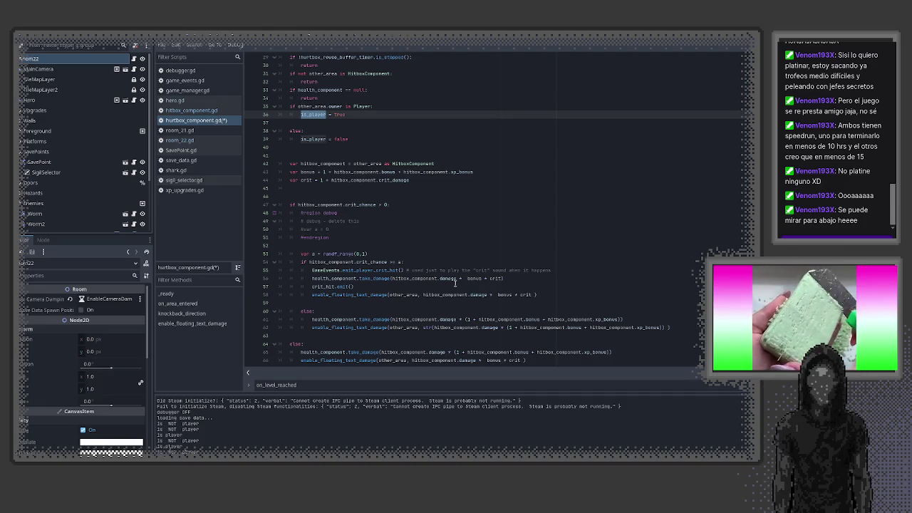
{"action": "mouse_move", "coordinate": [329, 280]}
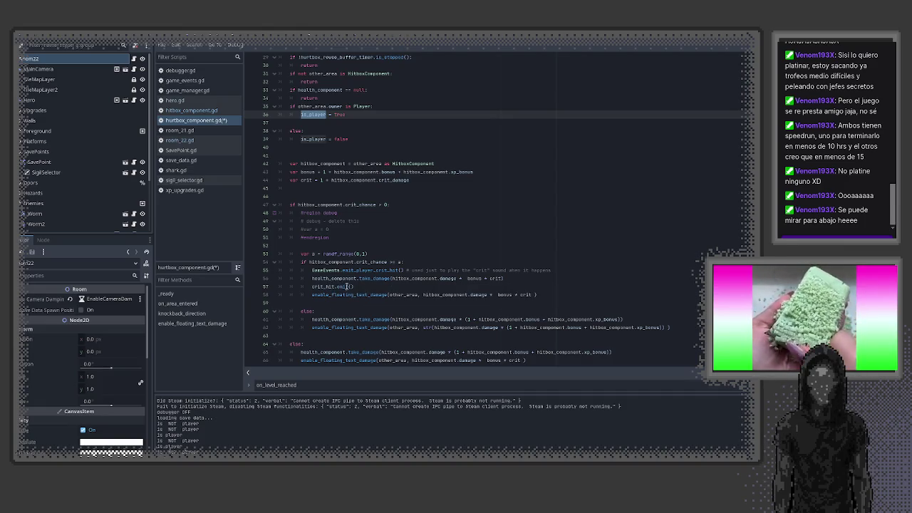
{"action": "left_click_drag", "start_coordinate": [312, 278], "coordinate": [495, 280]}
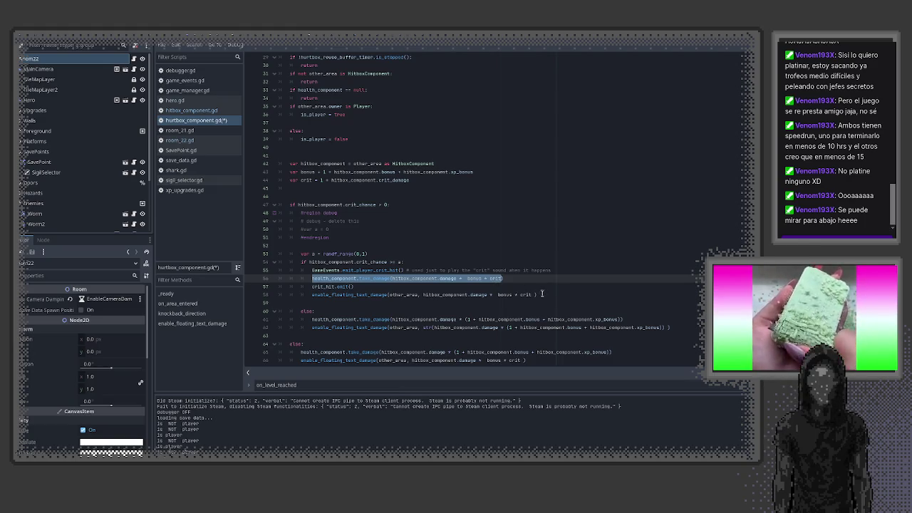
{"action": "key", "text": "Up"}
{"action": "key", "text": "Up"}
{"action": "key", "text": "Up"}
{"action": "key", "text": "Up"}
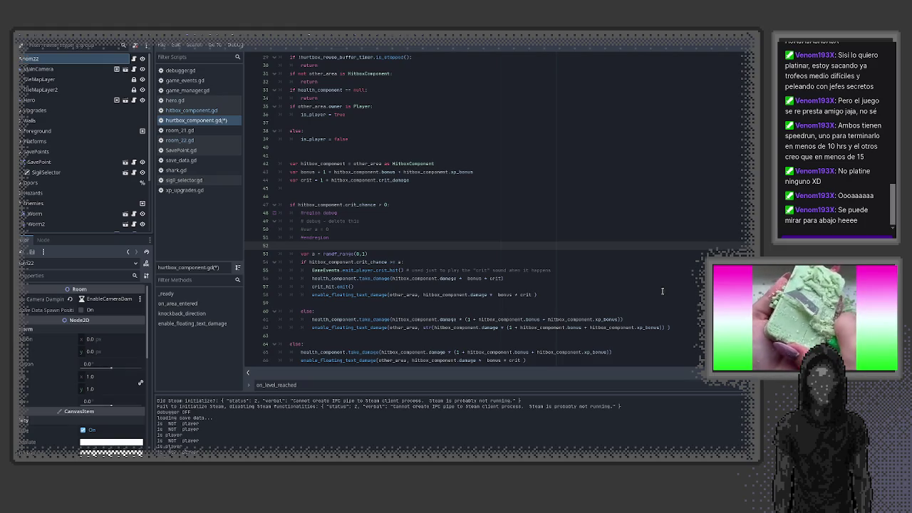
{"action": "key", "text": "ctrl+shift+o"}
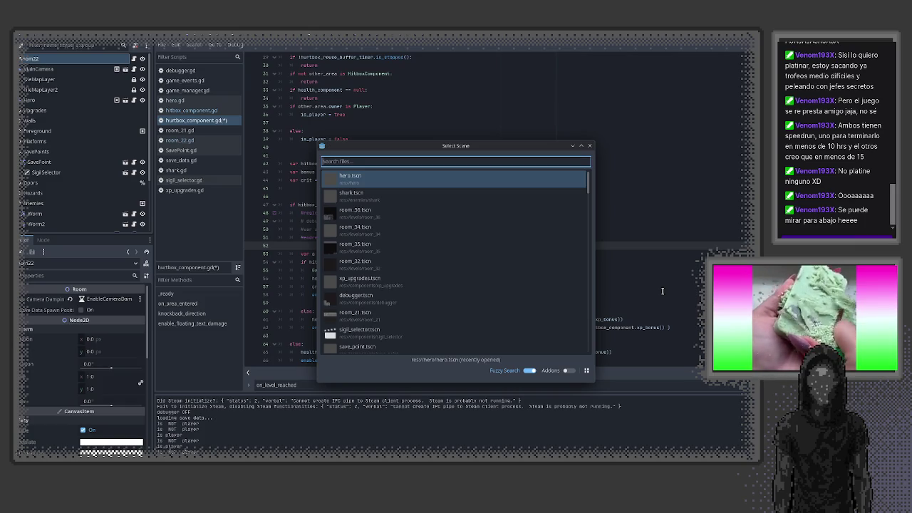
{"action": "type", "text": "load"}
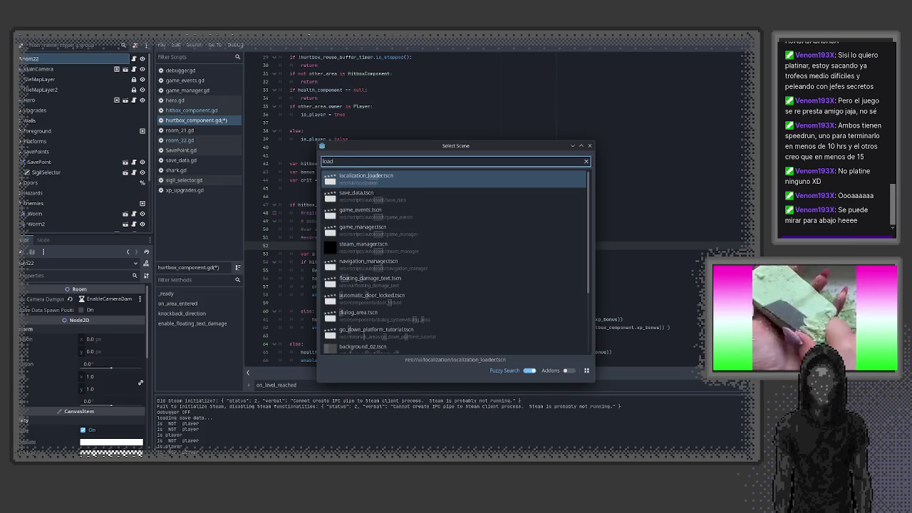
{"action": "key", "text": "BackSpace"}
{"action": "key", "text": "BackSpace"}
{"action": "key", "text": "BackSpace"}
{"action": "type", "text": "her"}
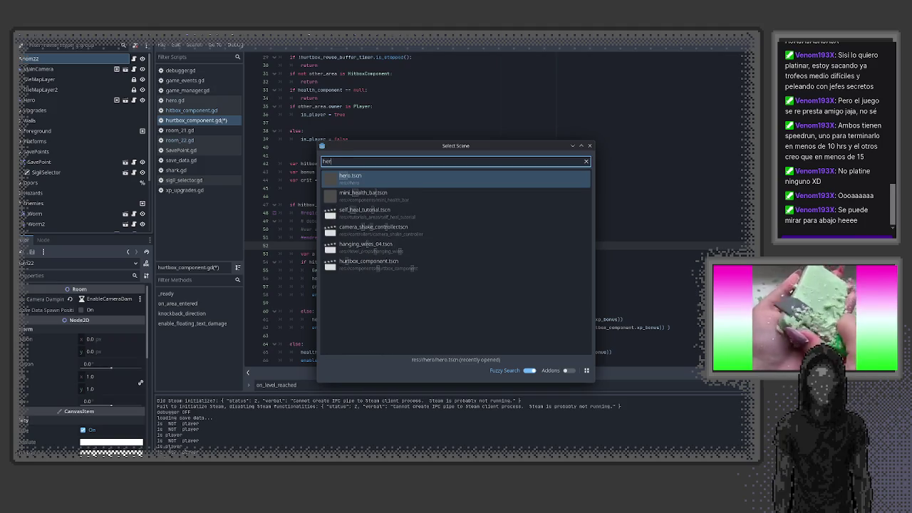
{"action": "key", "text": "Return"}
{"action": "scroll", "coordinate": [494, 287], "scroll_direction": "down", "scroll_amount": 5}
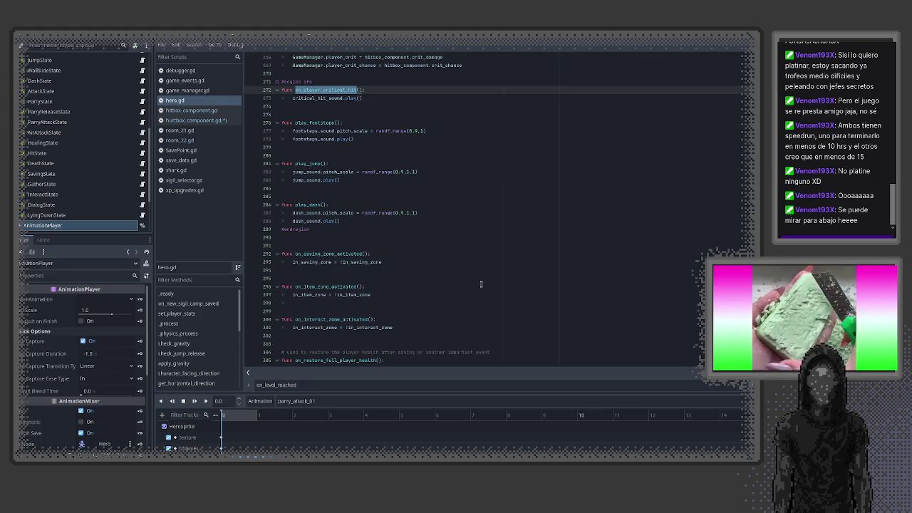
{"action": "scroll", "coordinate": [481, 284], "scroll_direction": "down", "scroll_amount": 2}
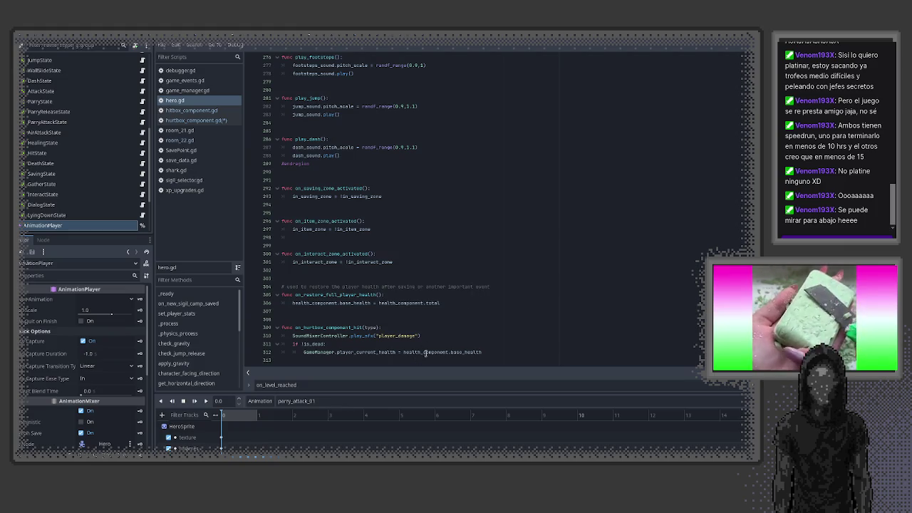
{"action": "key", "text": "F5"}
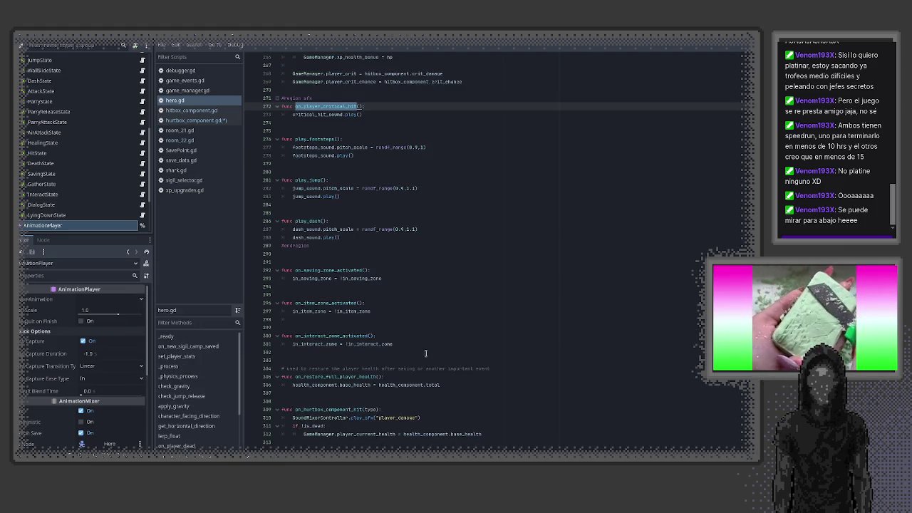
{"action": "scroll", "coordinate": [426, 354], "scroll_direction": "up", "scroll_amount": 3}
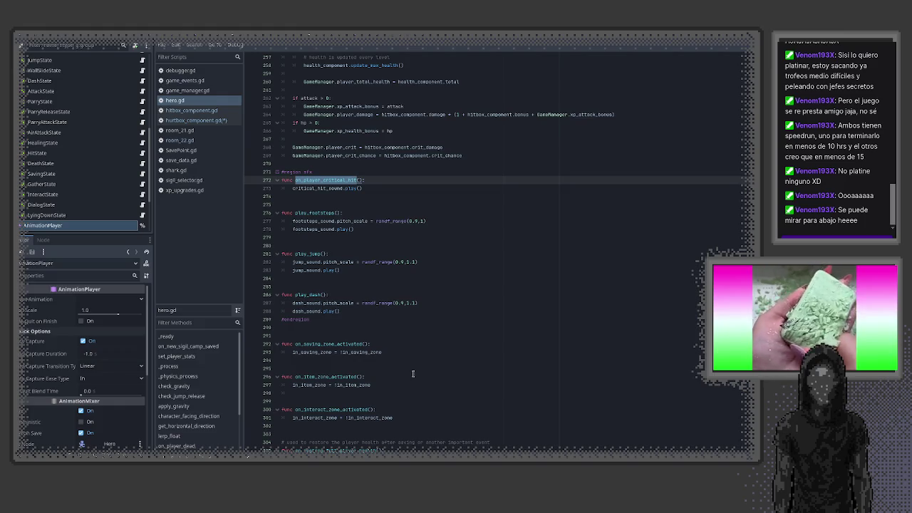
{"action": "scroll", "coordinate": [422, 360], "scroll_direction": "up", "scroll_amount": 3}
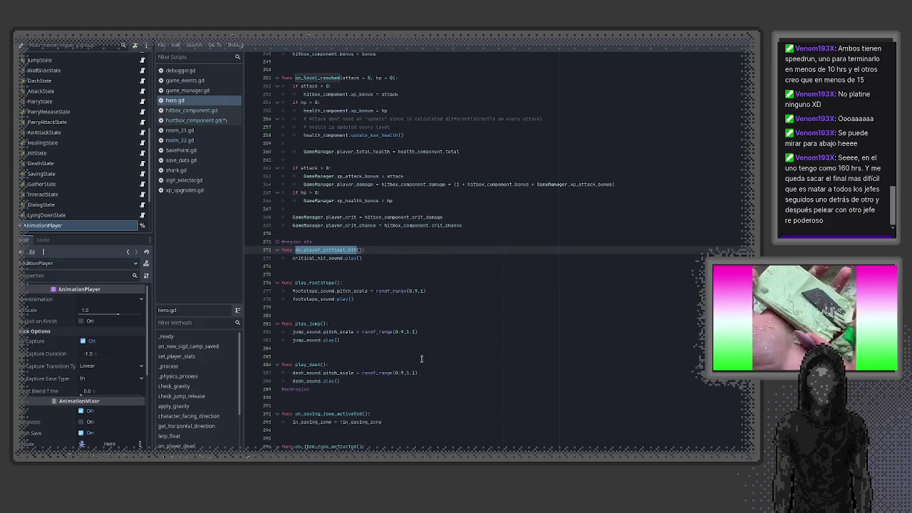
{"action": "scroll", "coordinate": [422, 359], "scroll_direction": "up", "scroll_amount": 2}
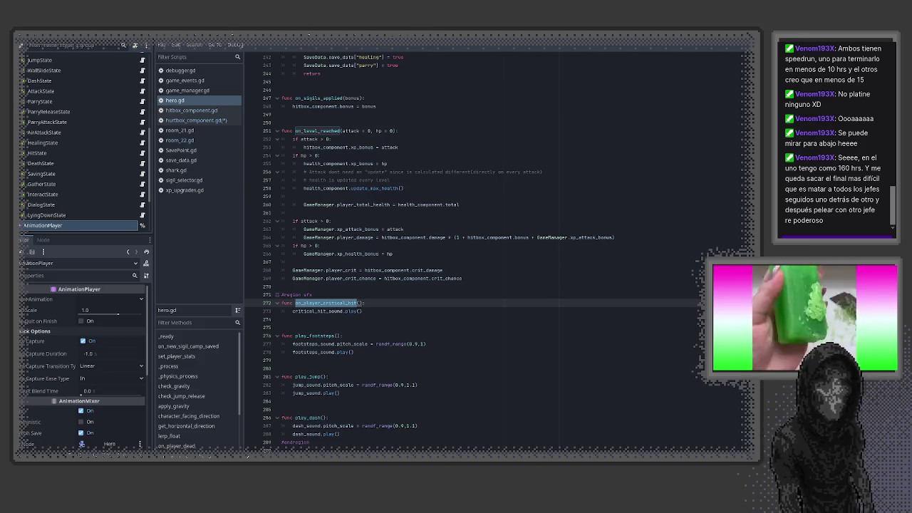
{"action": "left_click", "coordinate": [408, 300]}
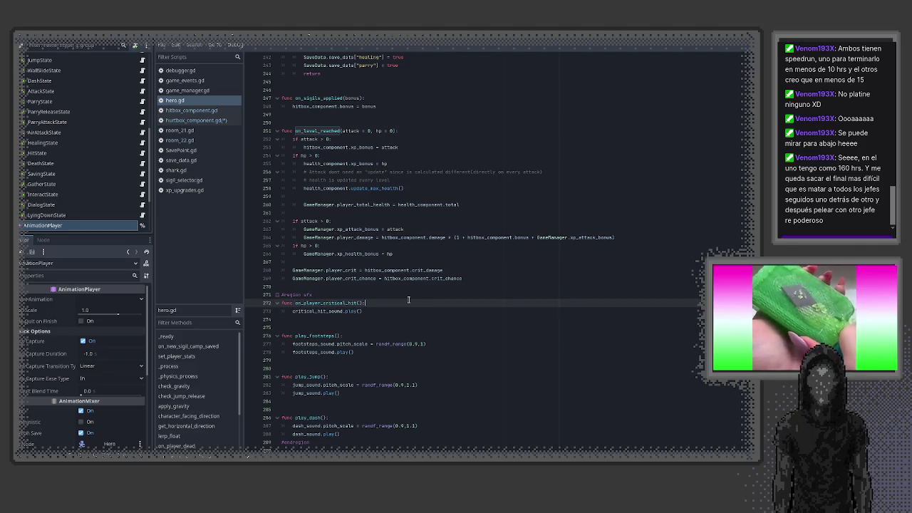
{"action": "left_click", "coordinate": [412, 295]}
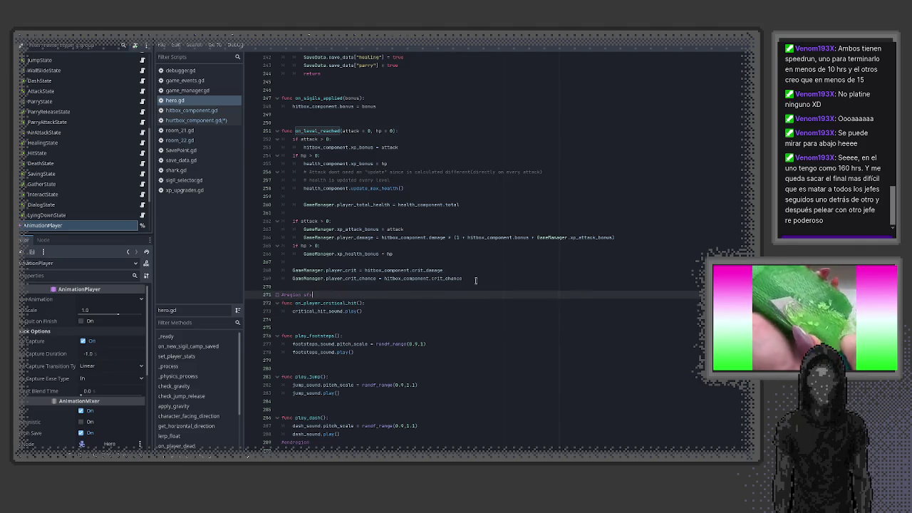
{"action": "scroll", "coordinate": [478, 292], "scroll_direction": "up", "scroll_amount": 3}
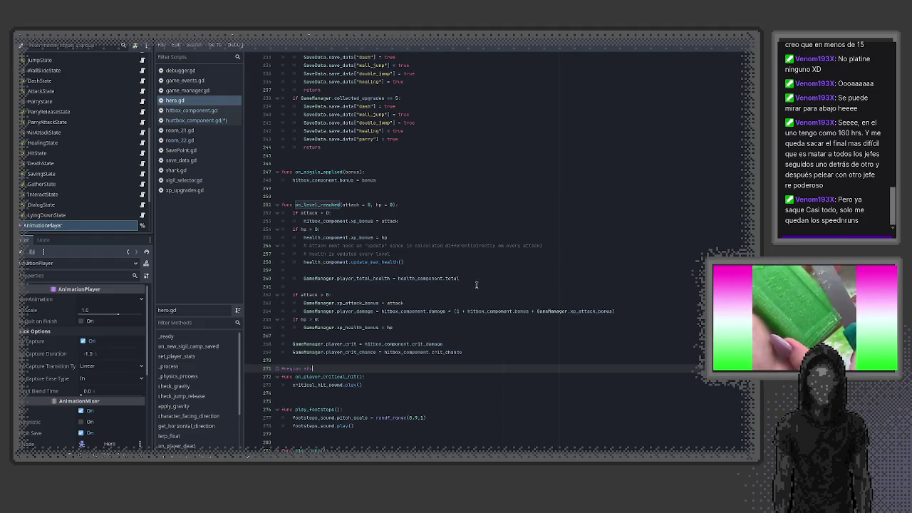
{"action": "scroll", "coordinate": [477, 279], "scroll_direction": "down", "scroll_amount": 3}
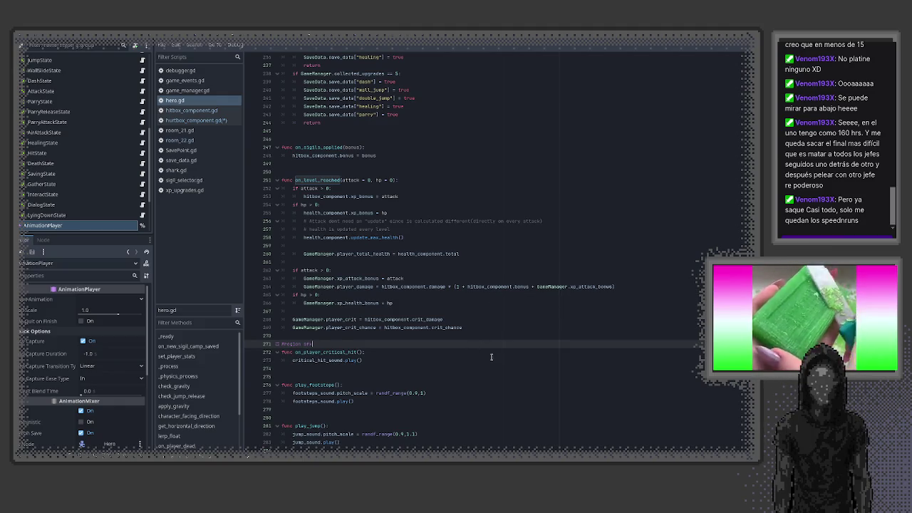
{"action": "scroll", "coordinate": [491, 356], "scroll_direction": "down", "scroll_amount": 2}
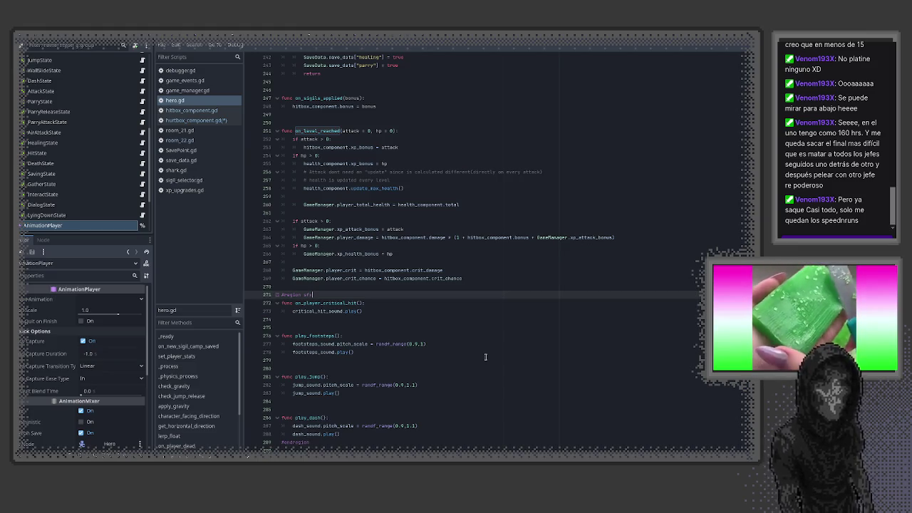
{"action": "scroll", "coordinate": [485, 356], "scroll_direction": "down", "scroll_amount": 1}
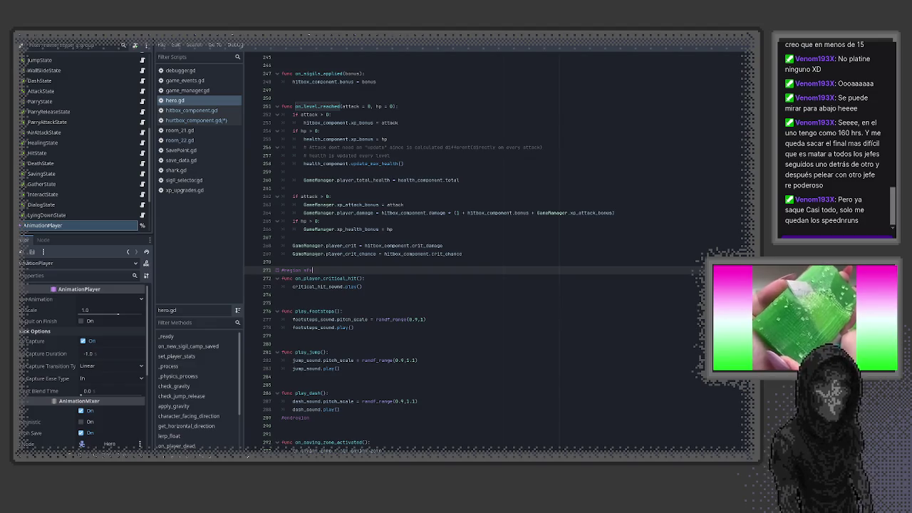
{"action": "left_click", "coordinate": [474, 335]}
{"action": "scroll", "coordinate": [474, 335], "scroll_direction": "down", "scroll_amount": 5}
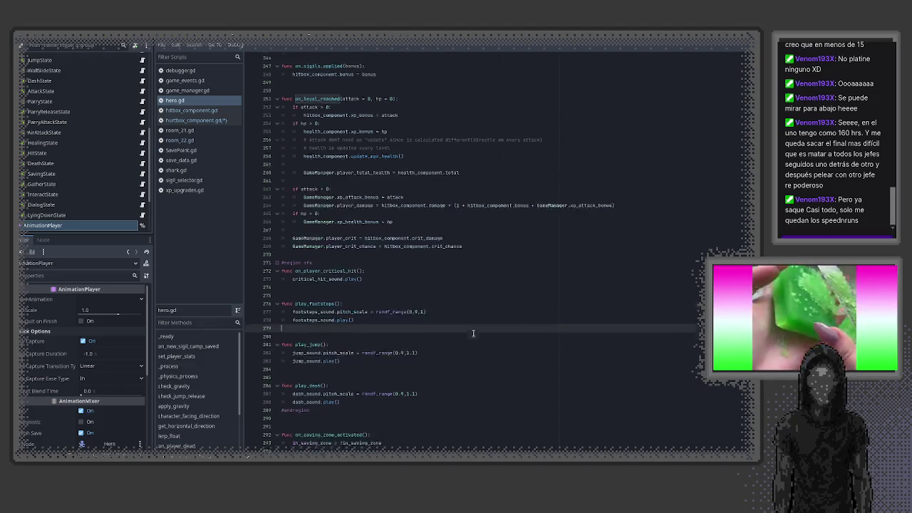
{"action": "left_click", "coordinate": [417, 310]}
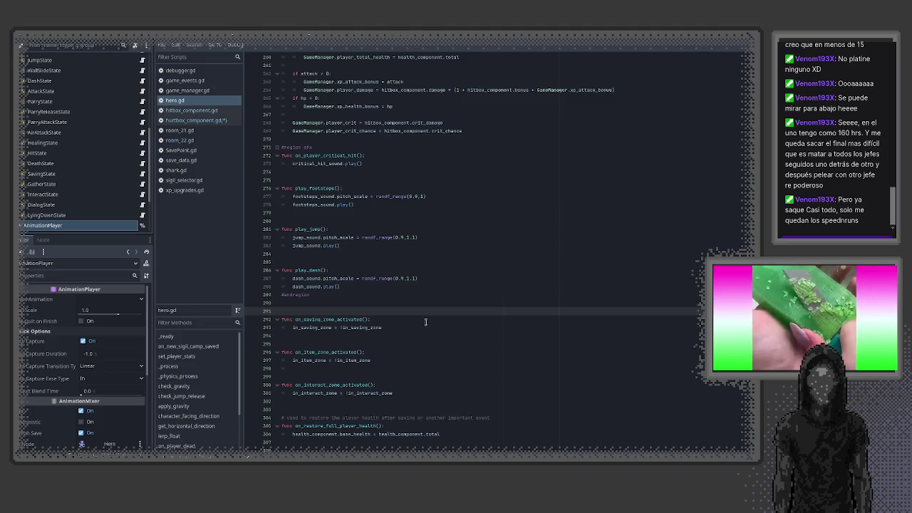
{"action": "scroll", "coordinate": [414, 319], "scroll_direction": "down", "scroll_amount": 2}
{"action": "left_click", "coordinate": [326, 286]}
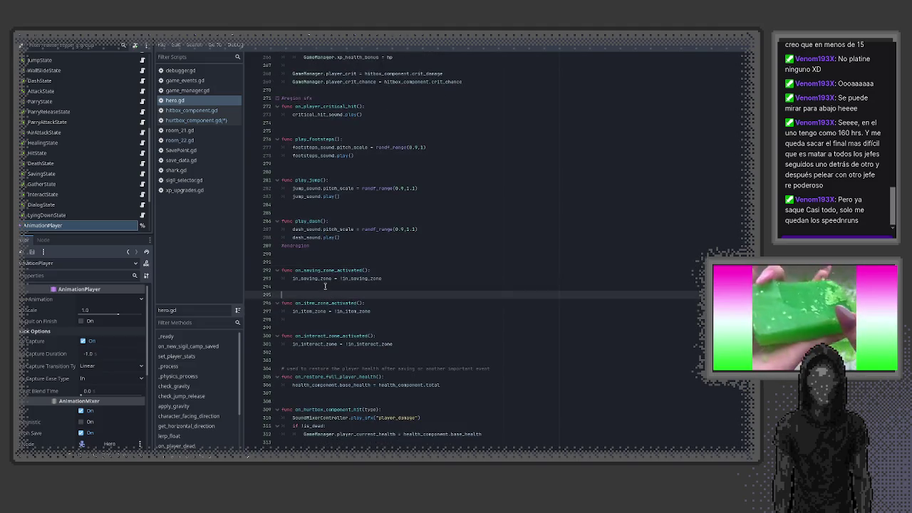
{"action": "left_click", "coordinate": [352, 327]}
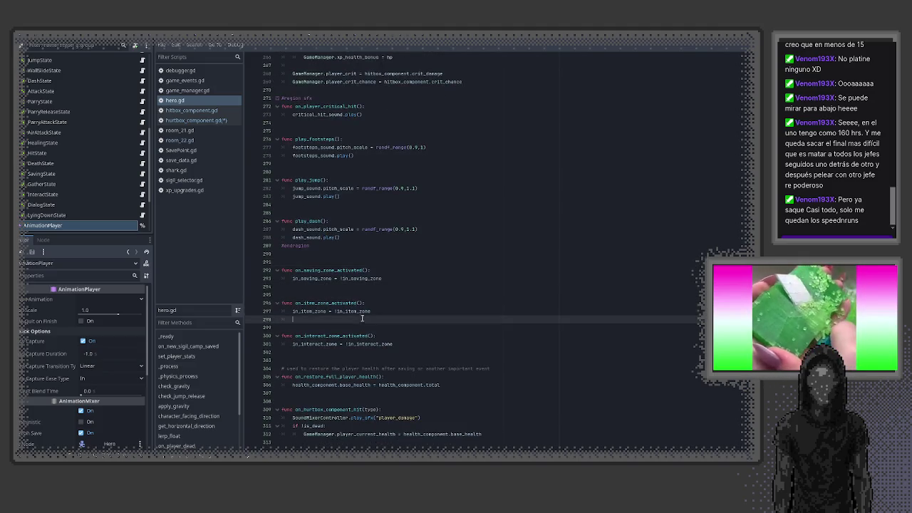
{"action": "scroll", "coordinate": [352, 328], "scroll_direction": "up", "scroll_amount": 8}
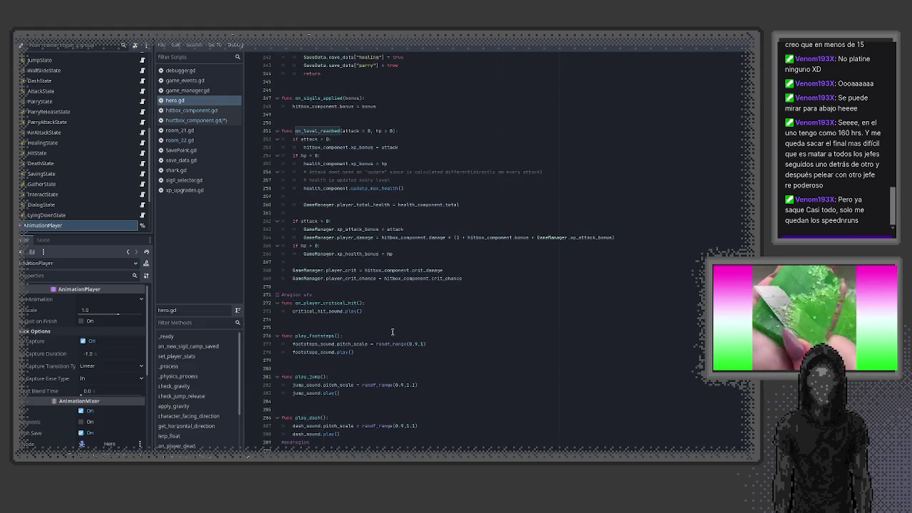
{"action": "mouse_move", "coordinate": [293, 271]}
{"action": "left_mouse_down"}
{"action": "mouse_move", "coordinate": [466, 278]}
{"action": "mouse_move", "coordinate": [282, 279]}
{"action": "mouse_move", "coordinate": [274, 270]}
{"action": "left_mouse_up"}
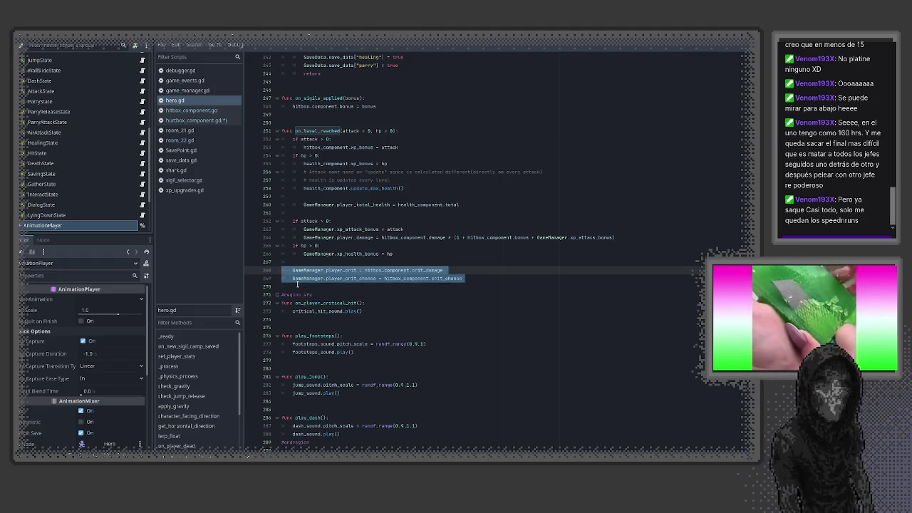
{"action": "scroll", "coordinate": [294, 278], "scroll_direction": "up", "scroll_amount": 1}
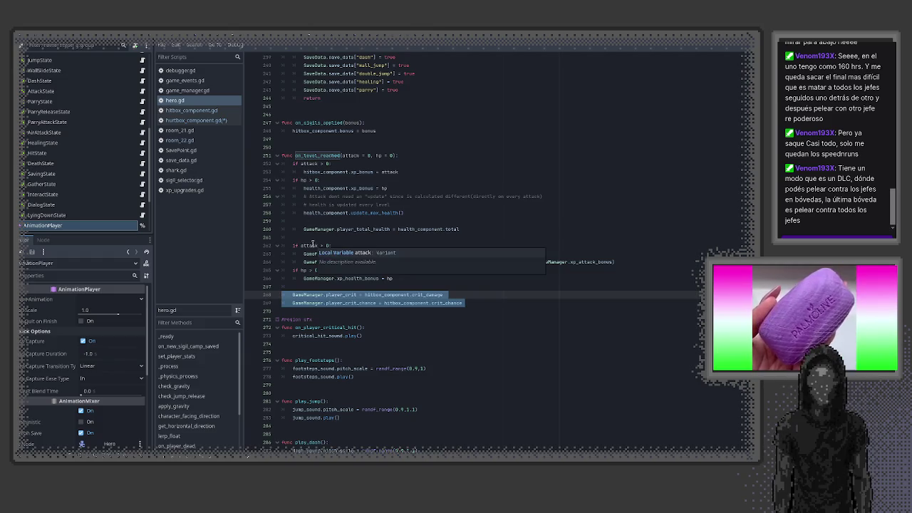
{"action": "left_click", "coordinate": [473, 318]}
{"action": "left_click", "coordinate": [478, 305]}
{"action": "mouse_move", "coordinate": [478, 305]}
{"action": "left_mouse_down"}
{"action": "mouse_move", "coordinate": [293, 305]}
{"action": "mouse_move", "coordinate": [285, 295]}
{"action": "left_mouse_up"}
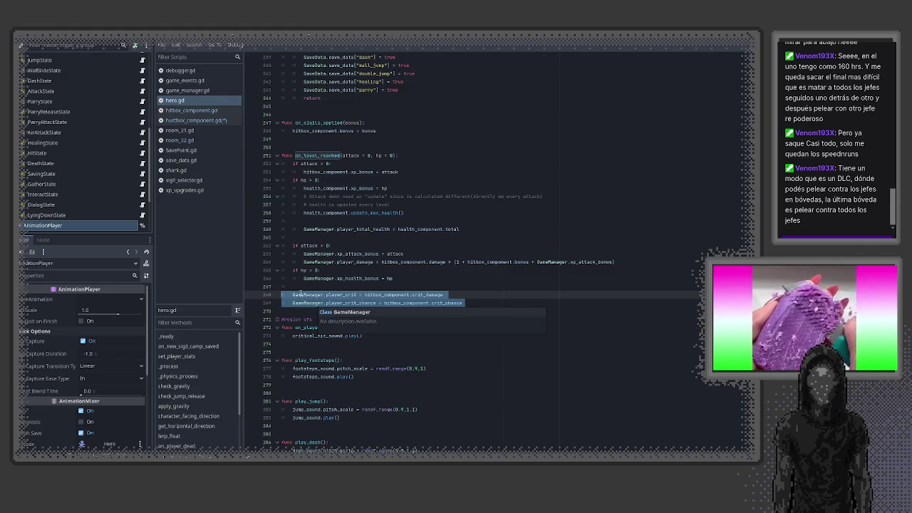
{"action": "left_click", "coordinate": [203, 121]}
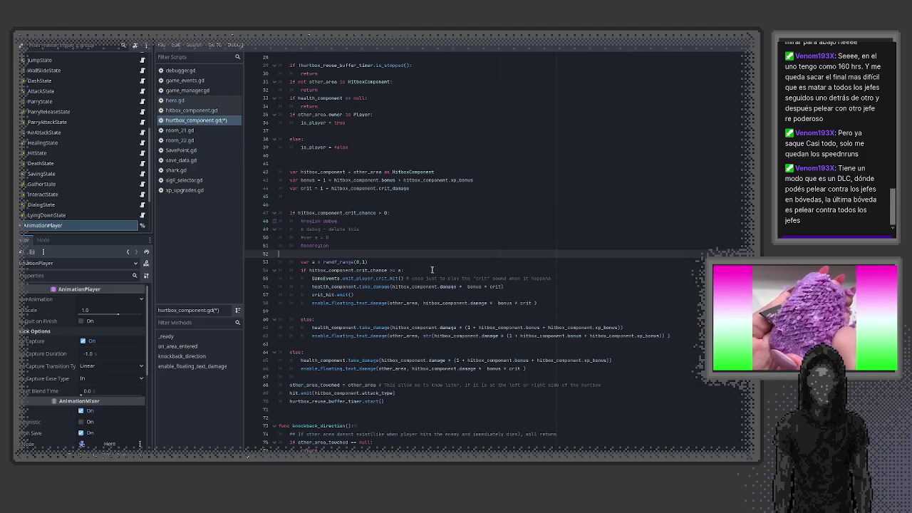
- Check hitbox_component.gd's exported crit values, then return to hurtbox_component.gd
{"action": "scroll", "coordinate": [334, 249], "scroll_direction": "up", "scroll_amount": 2}
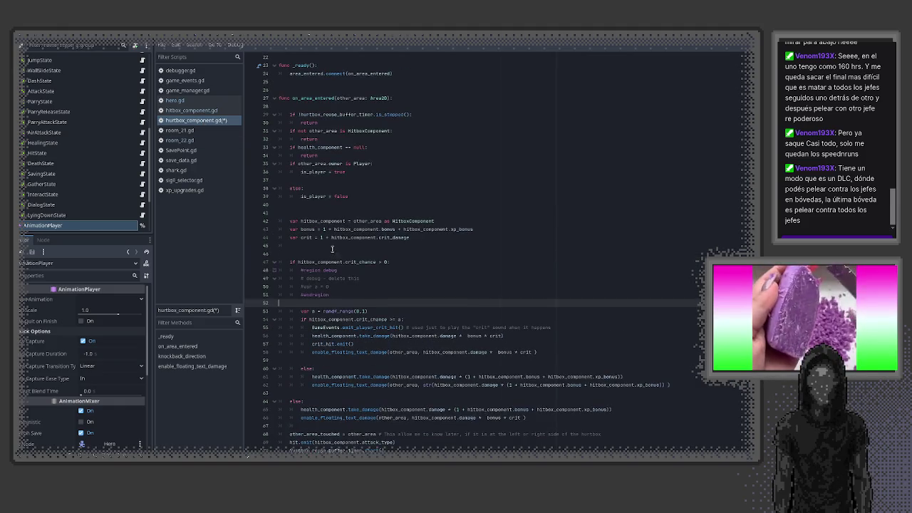
{"action": "scroll", "coordinate": [330, 245], "scroll_direction": "up", "scroll_amount": 1}
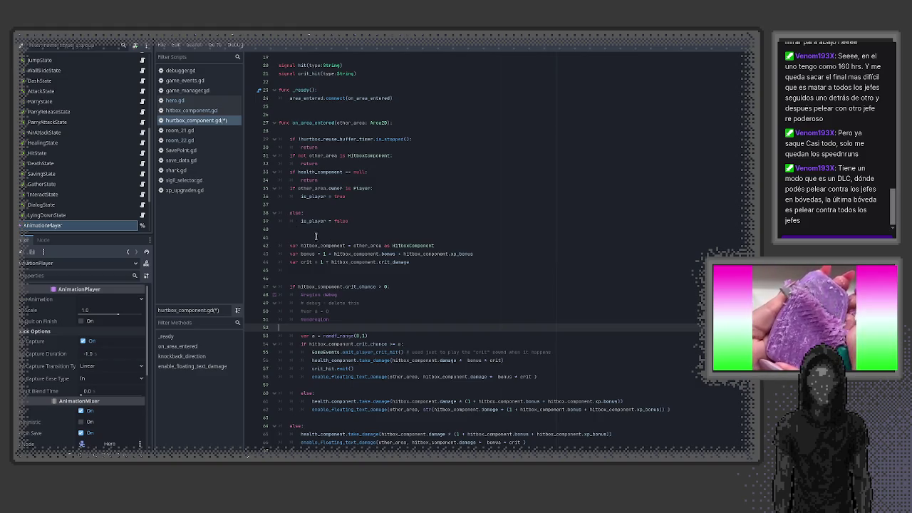
{"action": "left_click", "coordinate": [200, 111]}
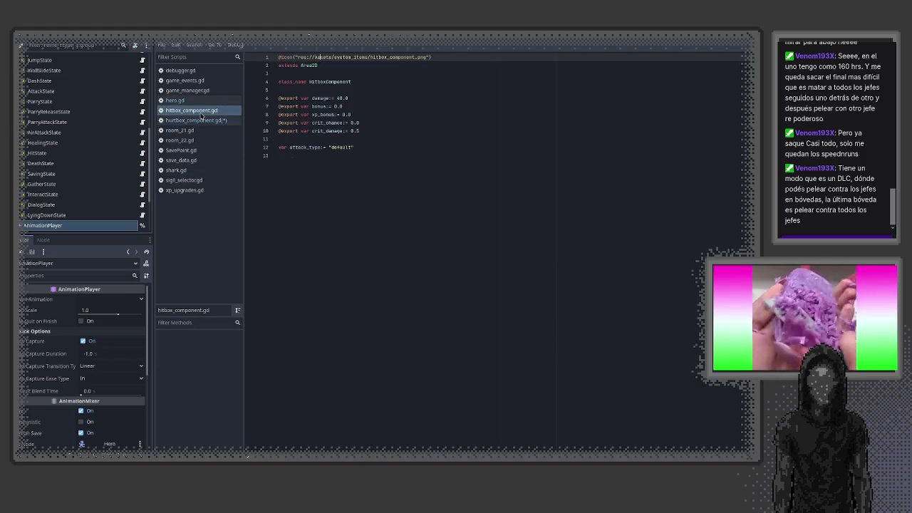
{"action": "left_click", "coordinate": [201, 121]}
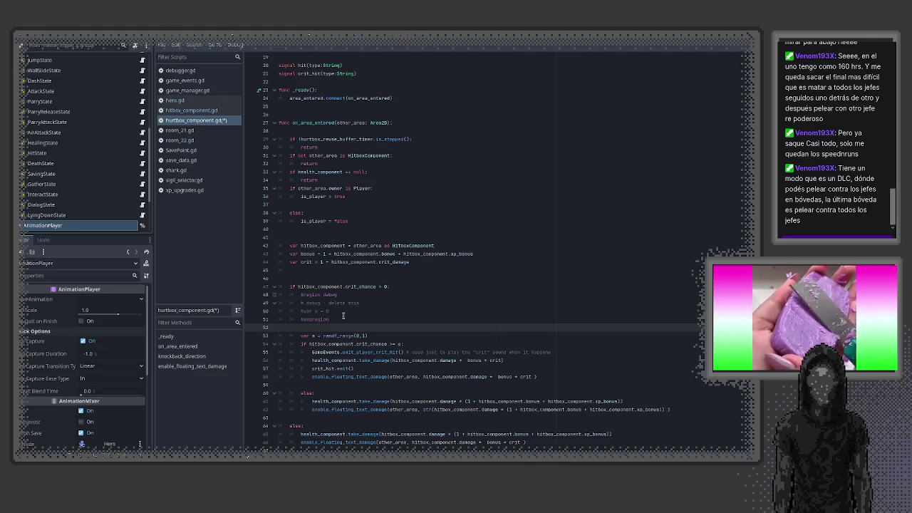
{"action": "scroll", "coordinate": [296, 301], "scroll_direction": "up", "scroll_amount": 6}
{"action": "scroll", "coordinate": [331, 300], "scroll_direction": "down", "scroll_amount": 3}
- Delete blank line 37 before else, enlarge the scene panel, and open save_data.gd
{"action": "left_click", "coordinate": [306, 279]}
{"action": "key", "text": "BackSpace"}
{"action": "double_click", "coordinate": [315, 287]}
{"action": "double_click", "coordinate": [314, 270]}
{"action": "scroll", "coordinate": [362, 294], "scroll_direction": "down", "scroll_amount": 5}
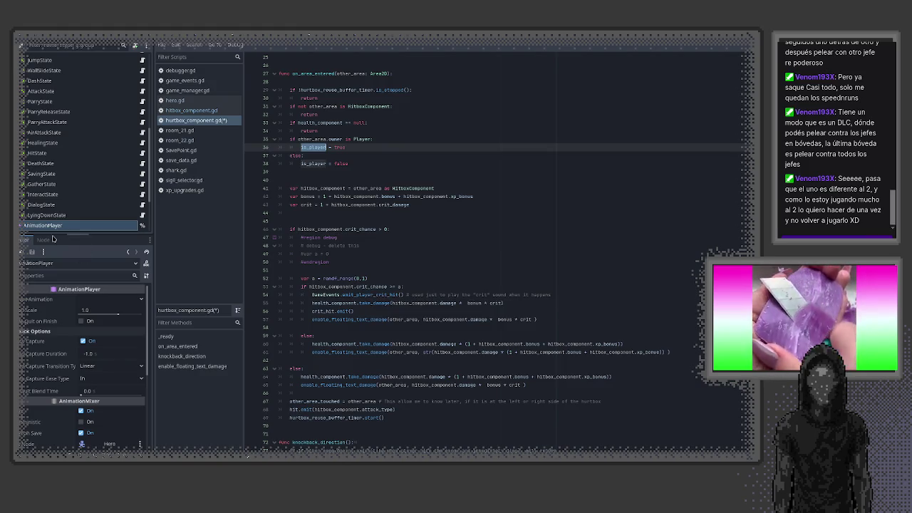
{"action": "mouse_move", "coordinate": [57, 235]}
{"action": "left_mouse_down"}
{"action": "mouse_move", "coordinate": [72, 262]}
{"action": "mouse_move", "coordinate": [104, 286]}
{"action": "left_mouse_up"}
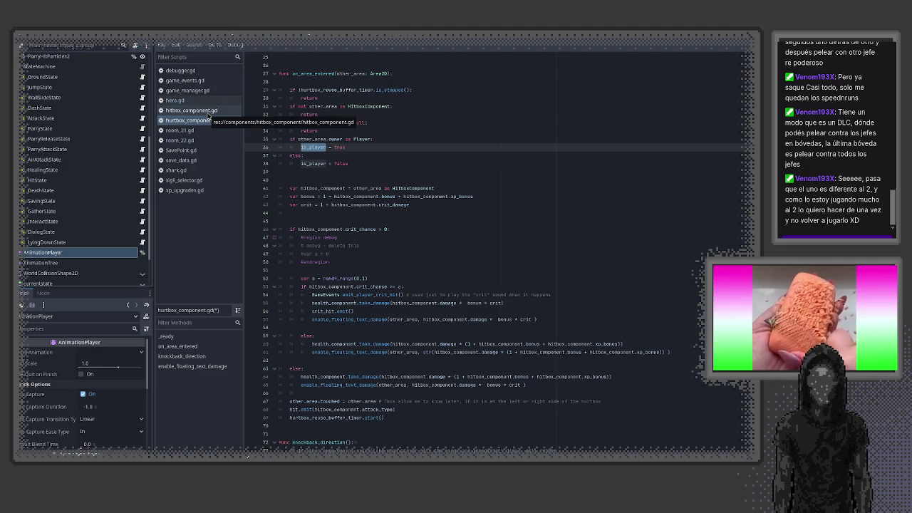
{"action": "left_click", "coordinate": [207, 160]}
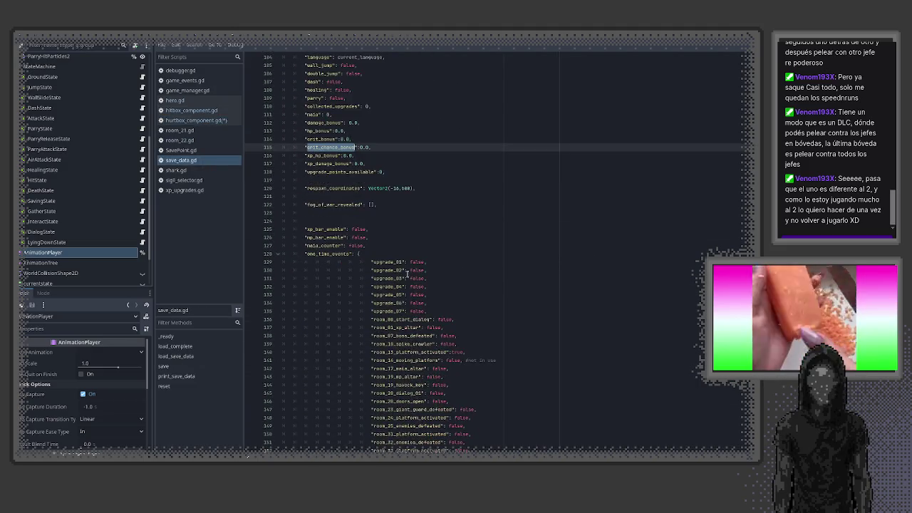
- In sigil_selector.gd, select the 0.1 crit chance increment and search the whole project for it
{"action": "left_click", "coordinate": [184, 180]}
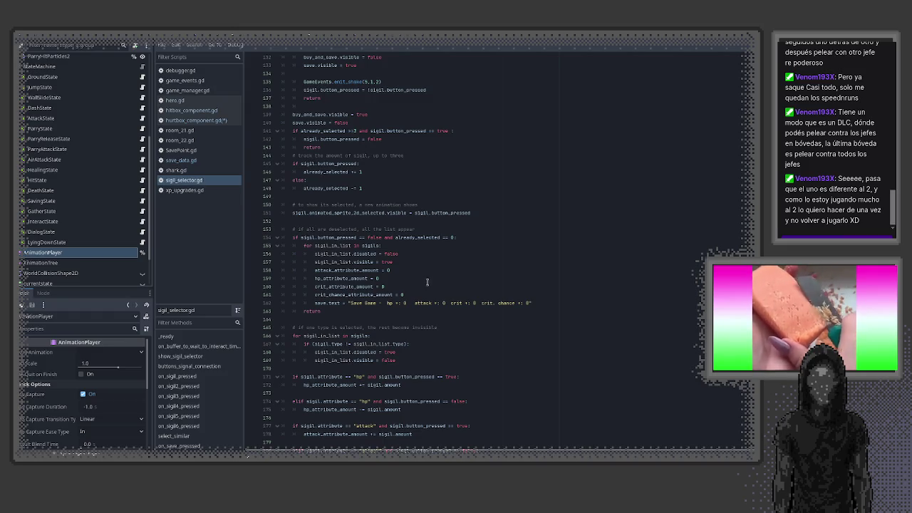
{"action": "scroll", "coordinate": [425, 283], "scroll_direction": "down", "scroll_amount": 15}
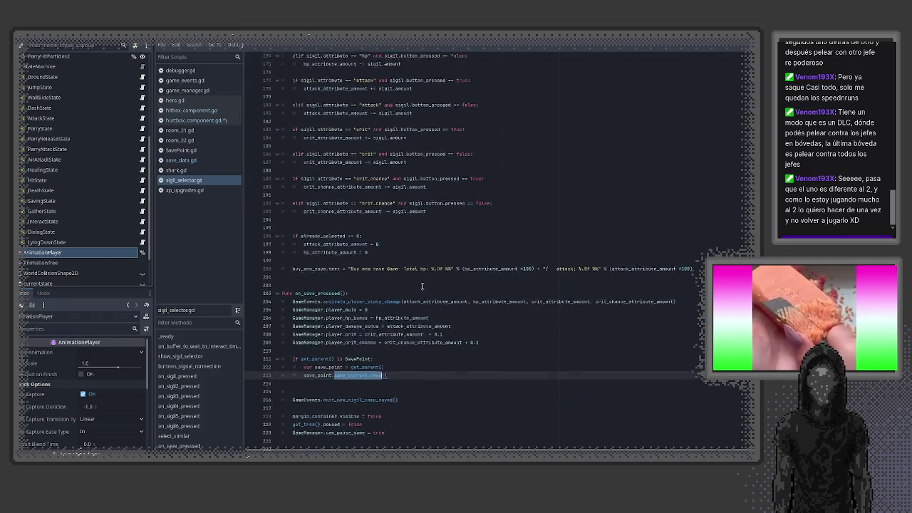
{"action": "left_click_drag", "start_coordinate": [486, 328], "coordinate": [469, 327]}
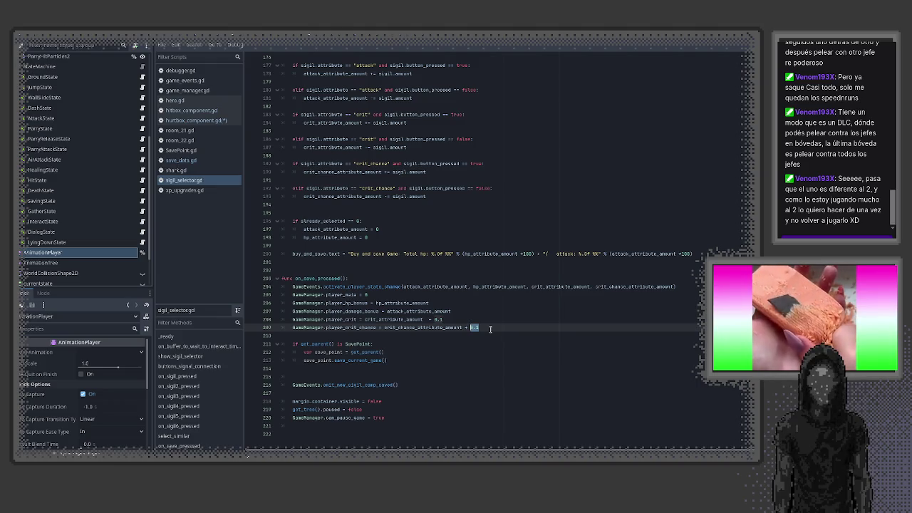
{"action": "key", "text": "ctrl+shift+f"}
{"action": "left_click", "coordinate": [467, 301]}
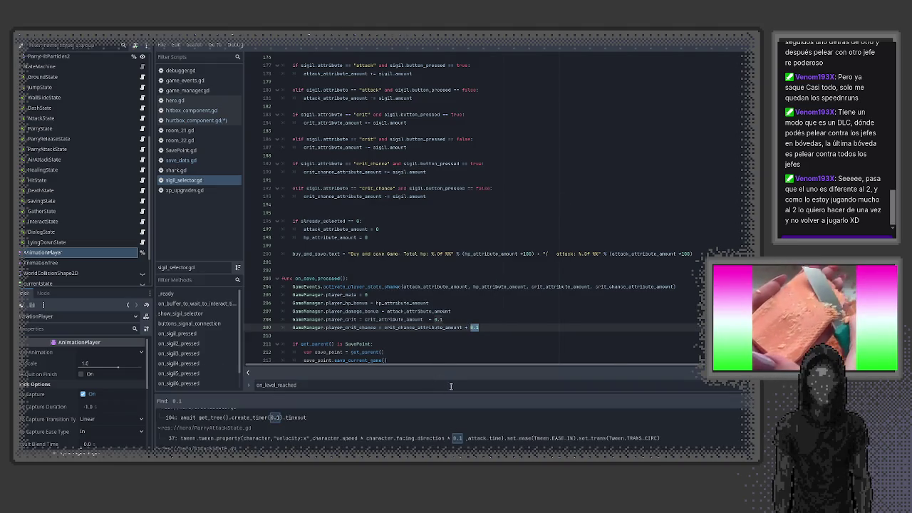
{"action": "left_click_drag", "start_coordinate": [494, 393], "coordinate": [492, 321]}
{"action": "mouse_move", "coordinate": [492, 322]}
{"action": "left_mouse_down"}
{"action": "mouse_move", "coordinate": [495, 369]}
{"action": "mouse_move", "coordinate": [495, 358]}
{"action": "left_mouse_up"}
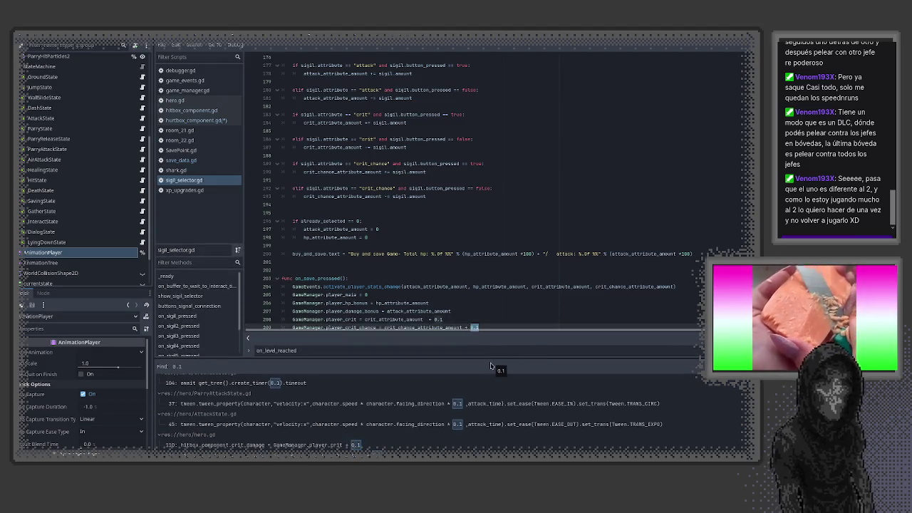
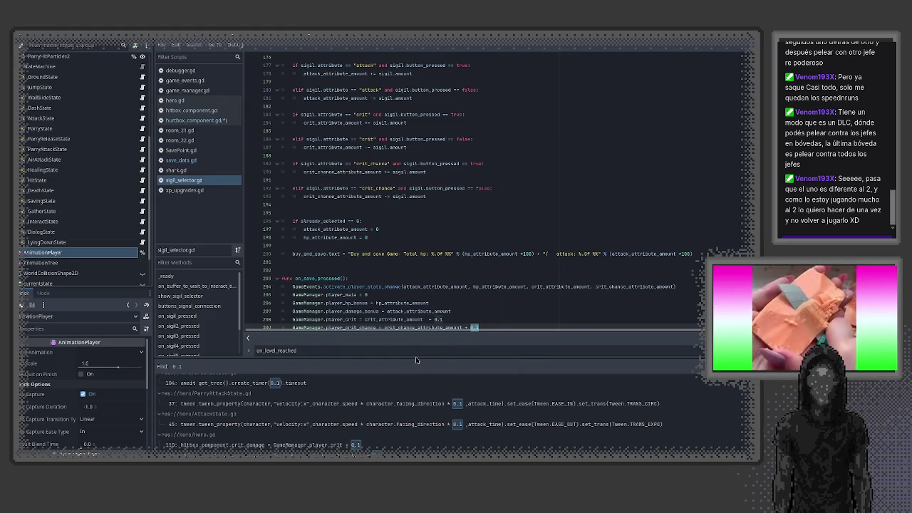
- Browse the enlarged 0.1 search results and open hero.gd at line 113's crit default bonus
{"action": "left_click_drag", "start_coordinate": [415, 358], "coordinate": [410, 248]}
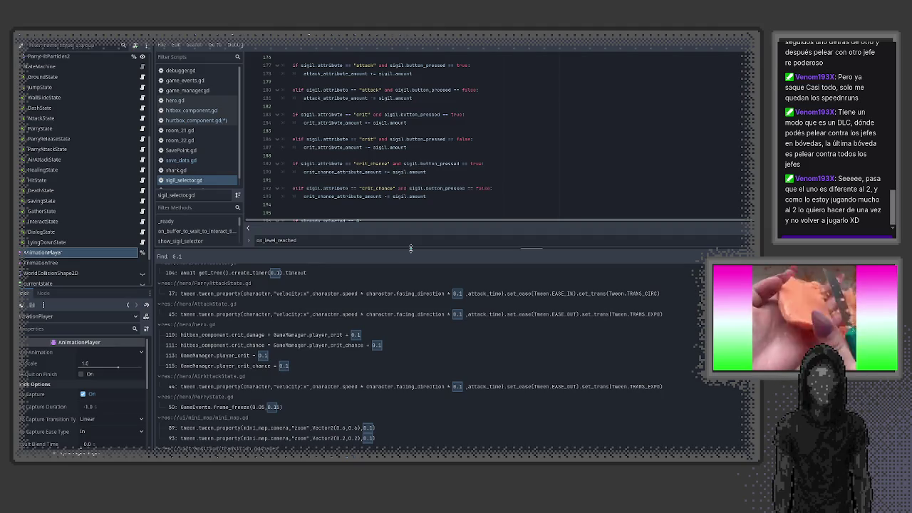
{"action": "scroll", "coordinate": [404, 387], "scroll_direction": "down", "scroll_amount": 1}
{"action": "scroll", "coordinate": [403, 387], "scroll_direction": "down", "scroll_amount": 10}
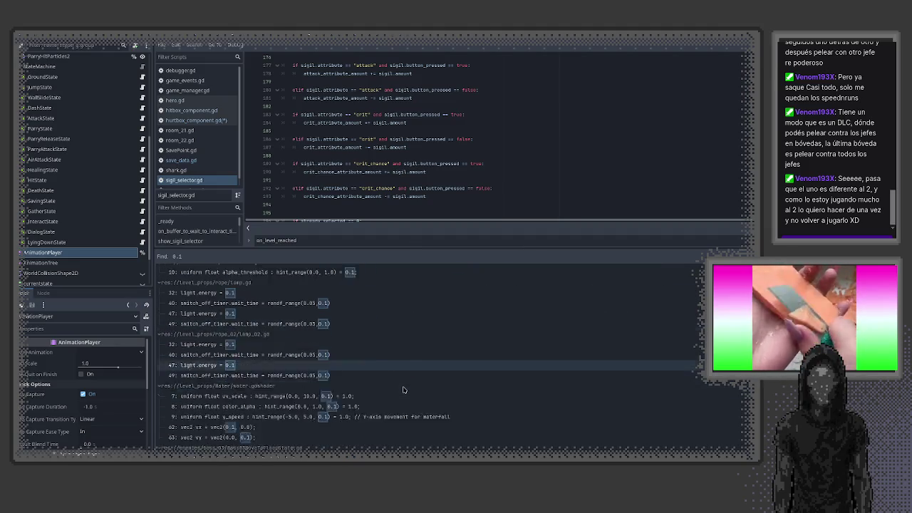
{"action": "scroll", "coordinate": [403, 389], "scroll_direction": "down", "scroll_amount": 10}
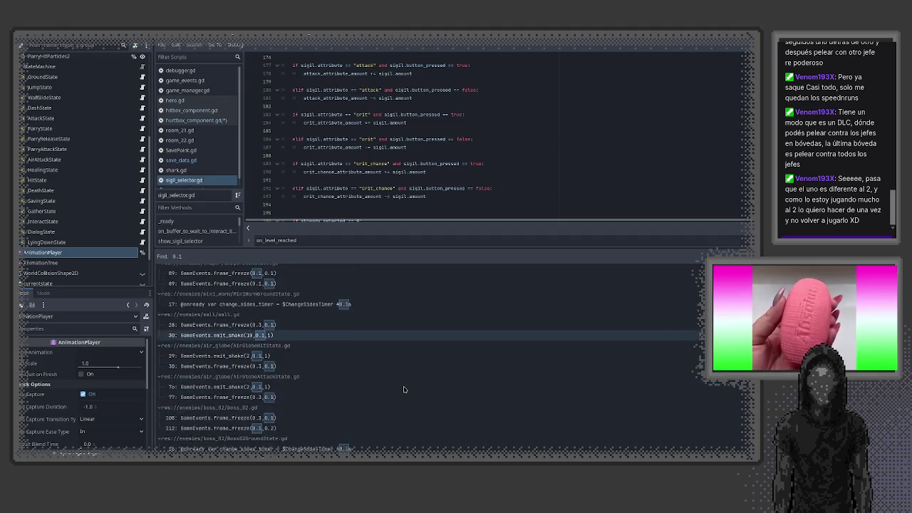
{"action": "scroll", "coordinate": [455, 411], "scroll_direction": "up", "scroll_amount": 15}
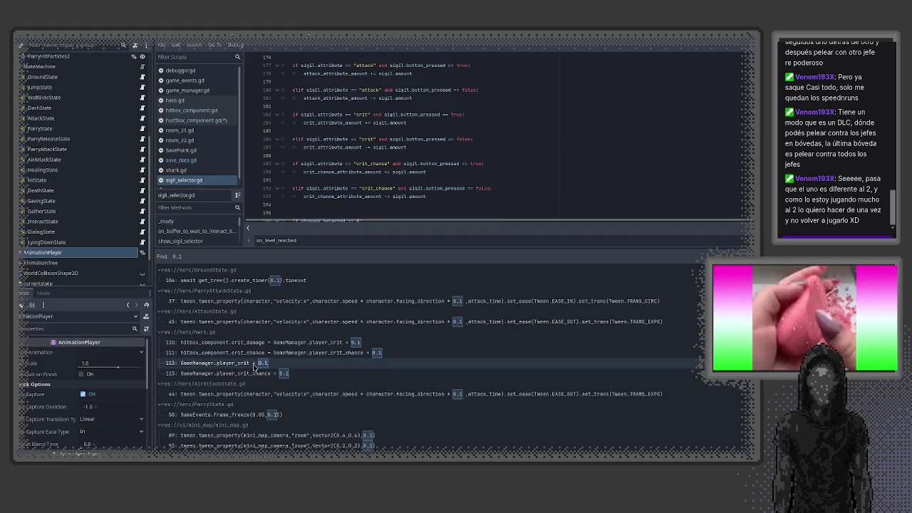
{"action": "left_click", "coordinate": [253, 365]}
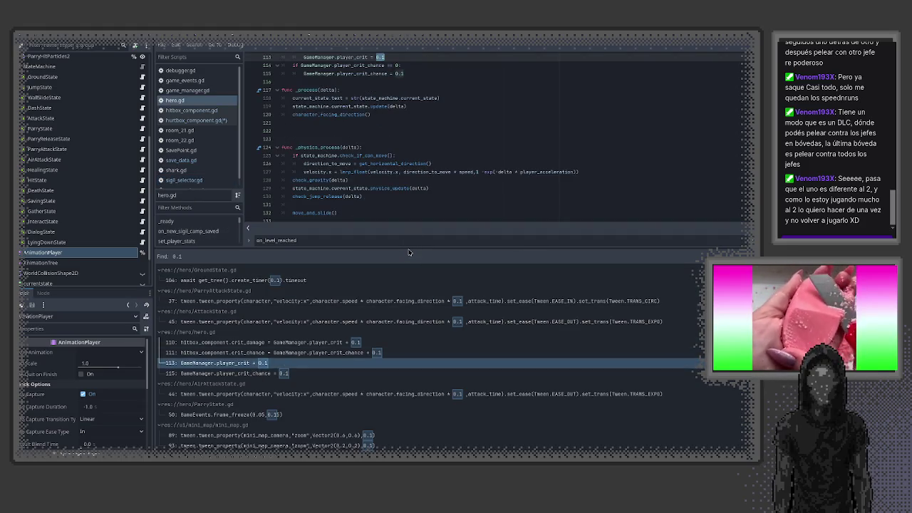
{"action": "left_click_drag", "start_coordinate": [410, 248], "coordinate": [410, 344]}
{"action": "scroll", "coordinate": [392, 264], "scroll_direction": "up", "scroll_amount": 5}
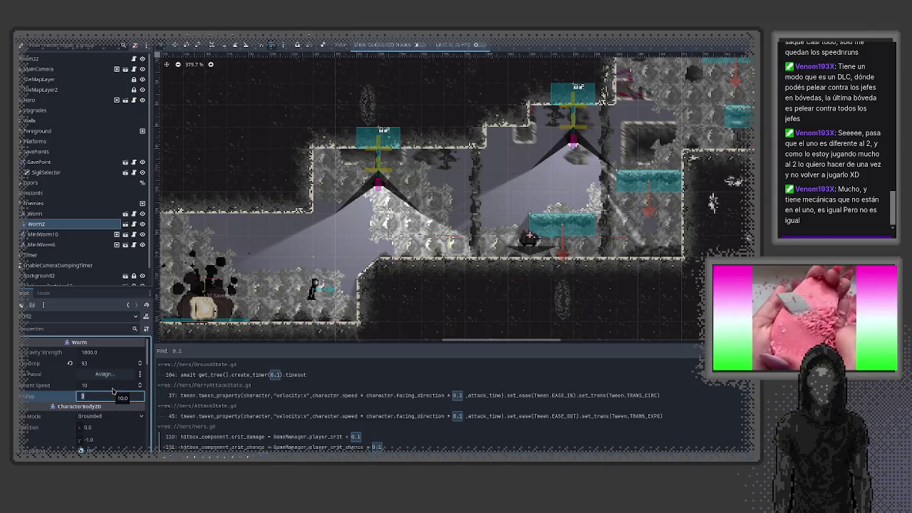
- Commit Worm2's drop of 50, start a test run, and jump the player onto the upper ledge
{"action": "key", "text": "Return"}
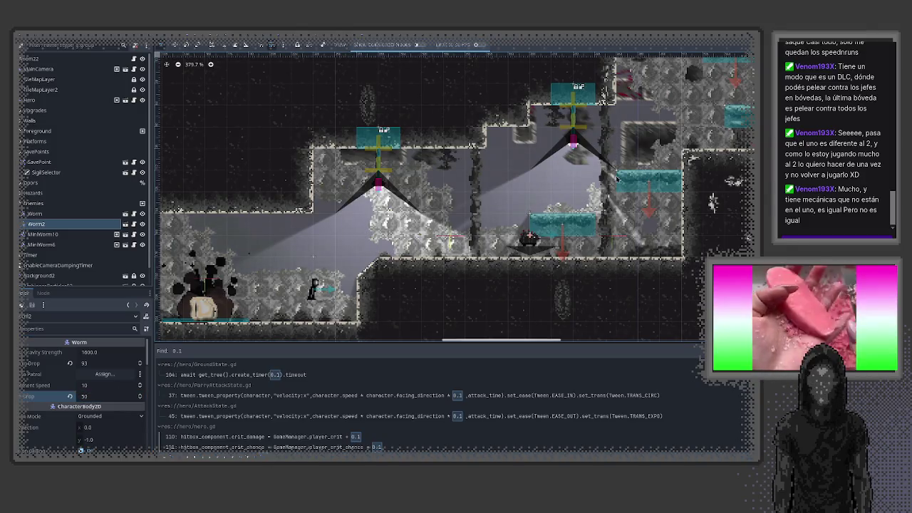
{"action": "key", "text": "F5"}
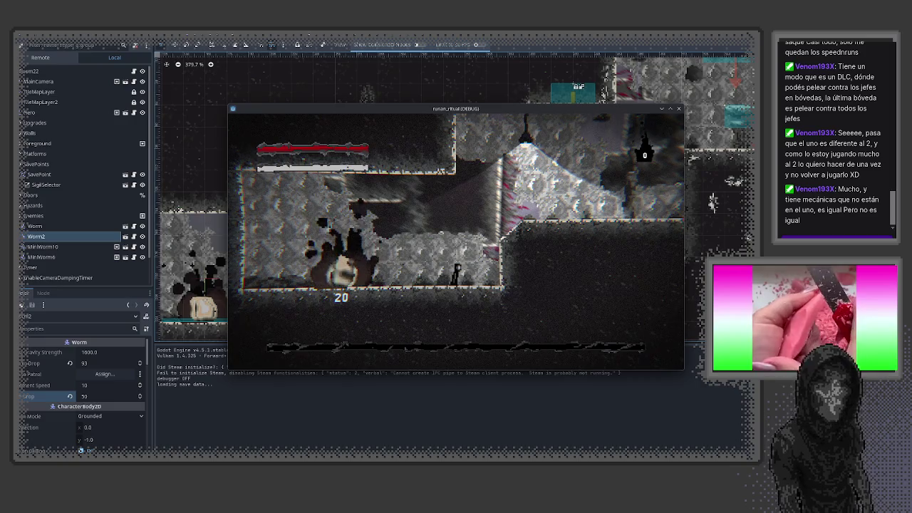
{"action": "key", "text": "Right"}
{"action": "key", "text": "space"}
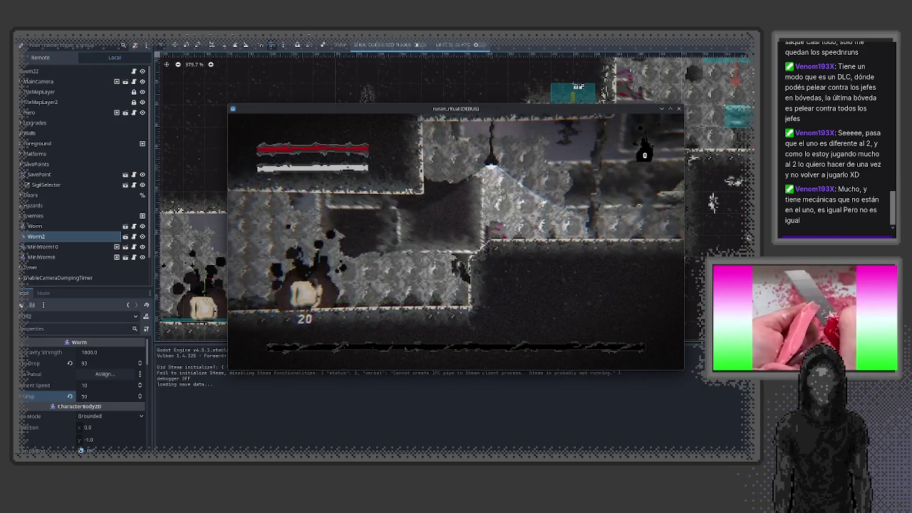
{"action": "key", "text": "Right"}
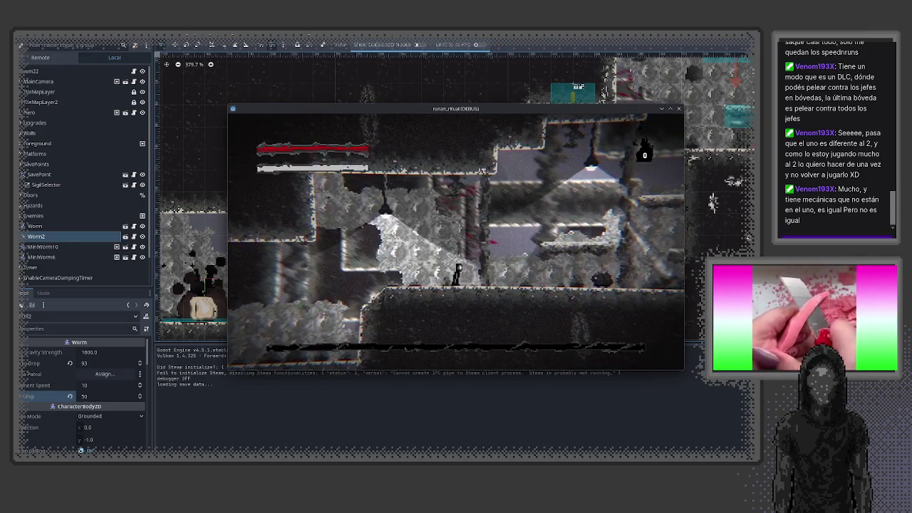
{"action": "key", "text": "space"}
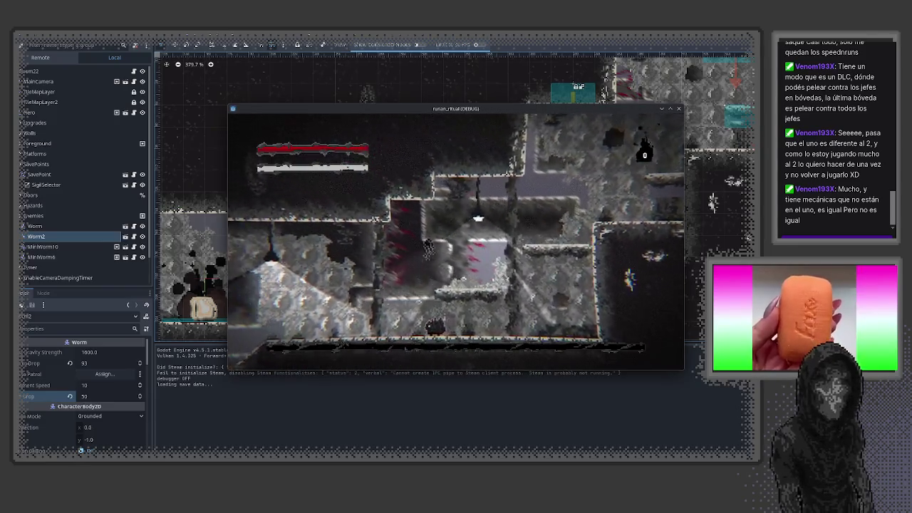
- Run the player left through the level until an upgrade is offered, then close the game
{"action": "key", "text": "Left"}
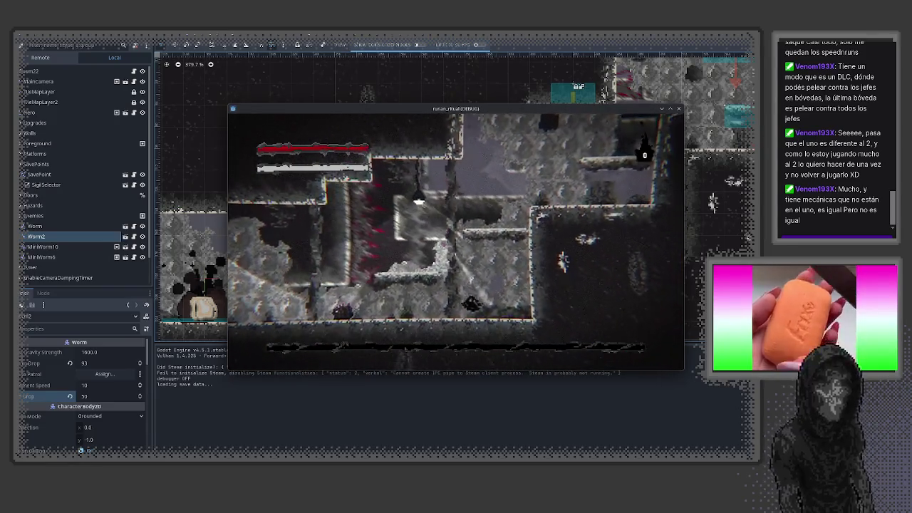
{"action": "key", "text": "Right"}
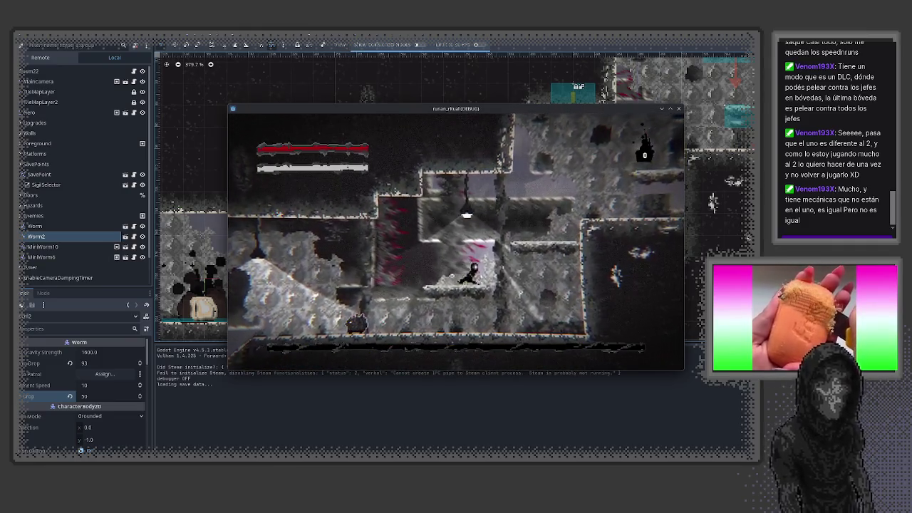
{"action": "key", "text": "Left"}
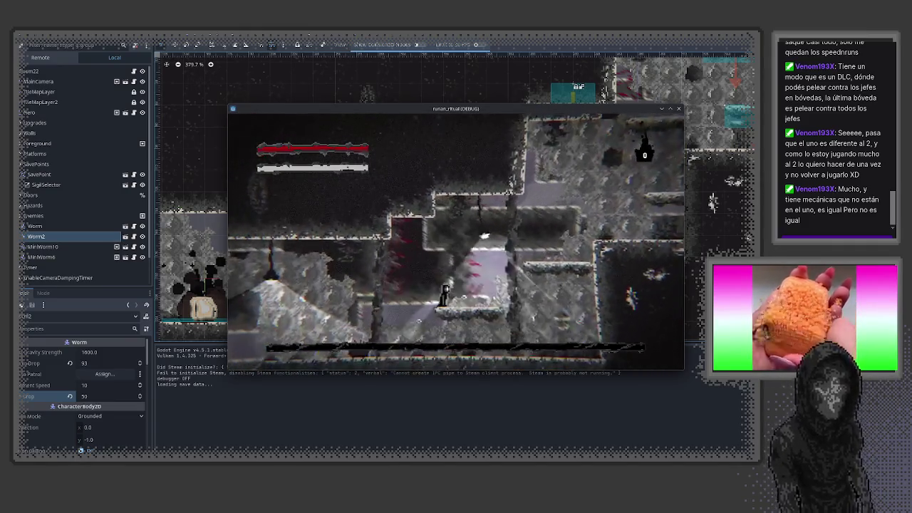
{"action": "key", "text": "Left"}
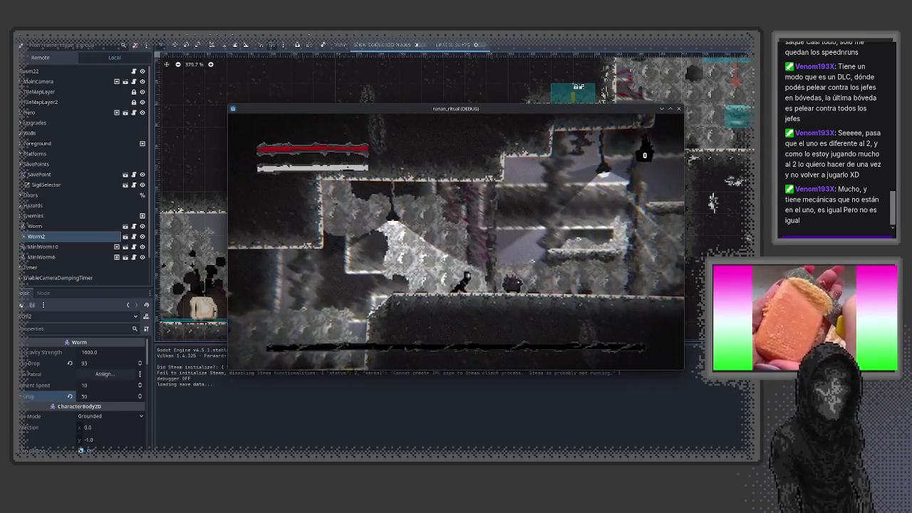
{"action": "key", "text": "Left"}
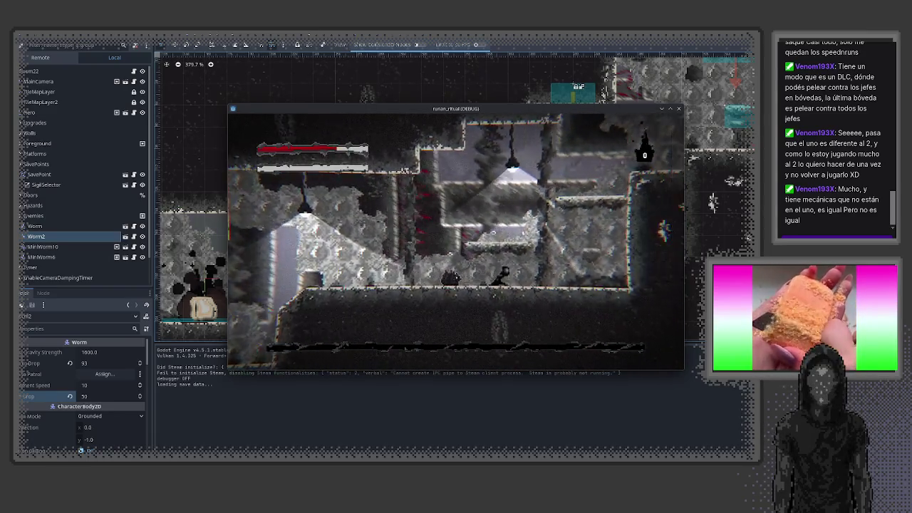
{"action": "key", "text": "Left"}
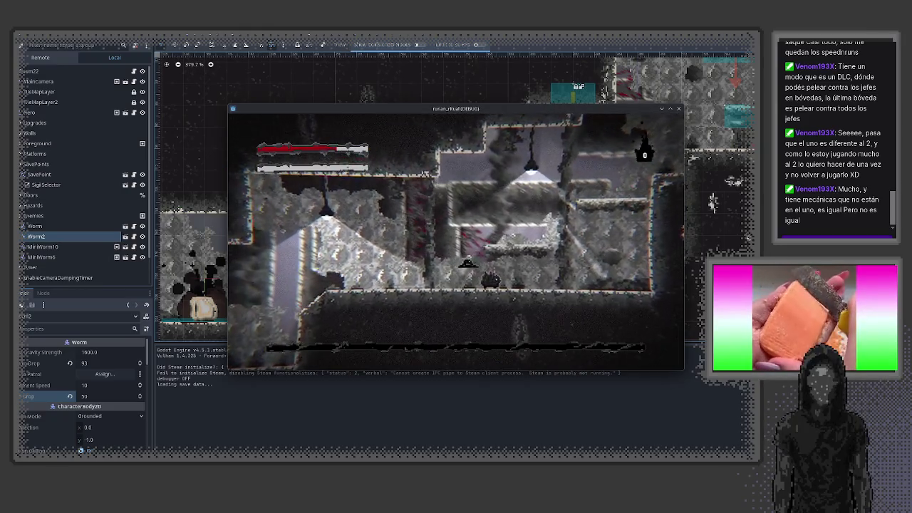
{"action": "key", "text": "Left"}
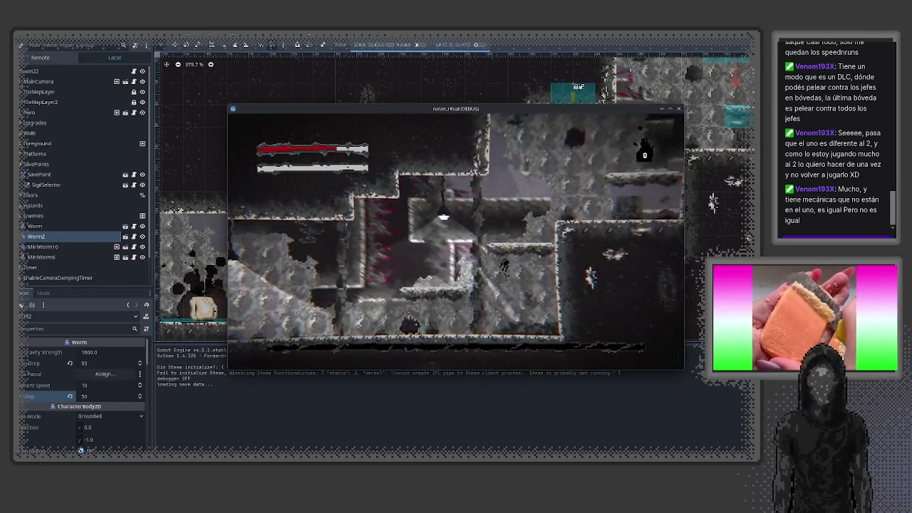
{"action": "key", "text": "Left"}
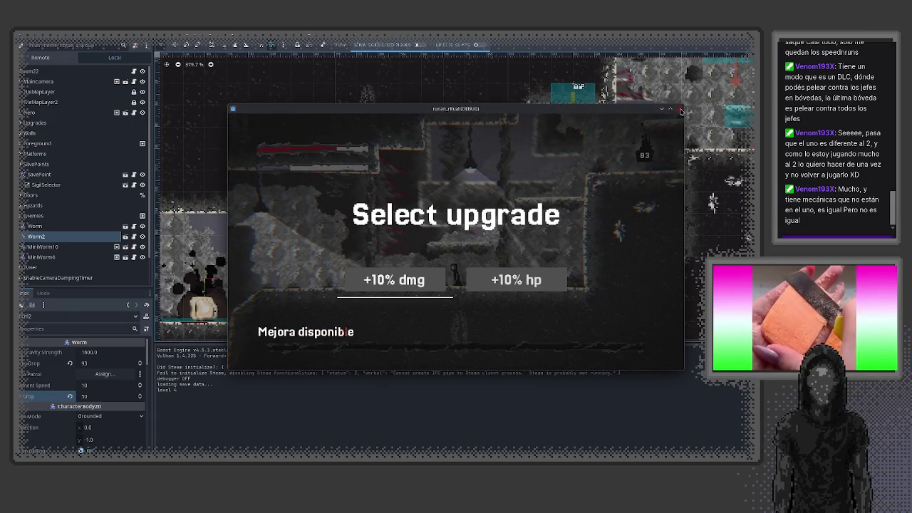
{"action": "left_click", "coordinate": [680, 110]}
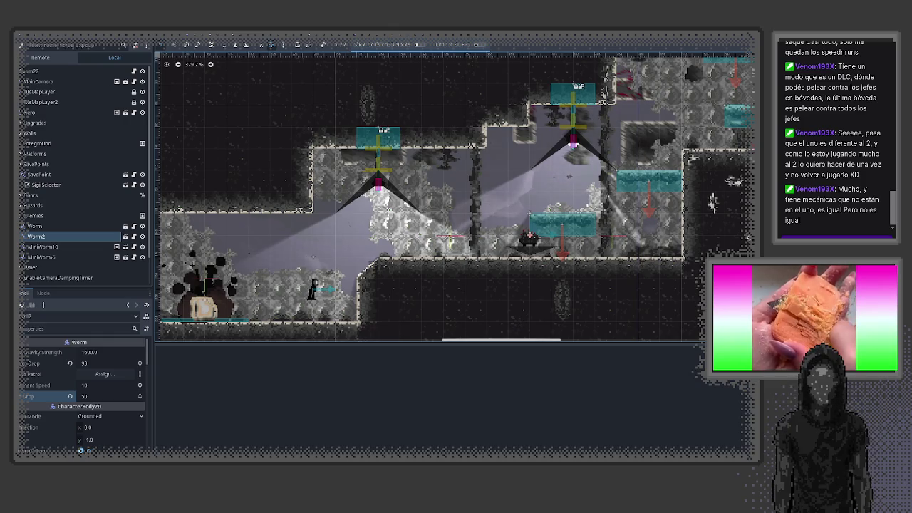
- Launch the game and check the pause menu's stats page before levelling up
{"action": "key", "text": "F5"}
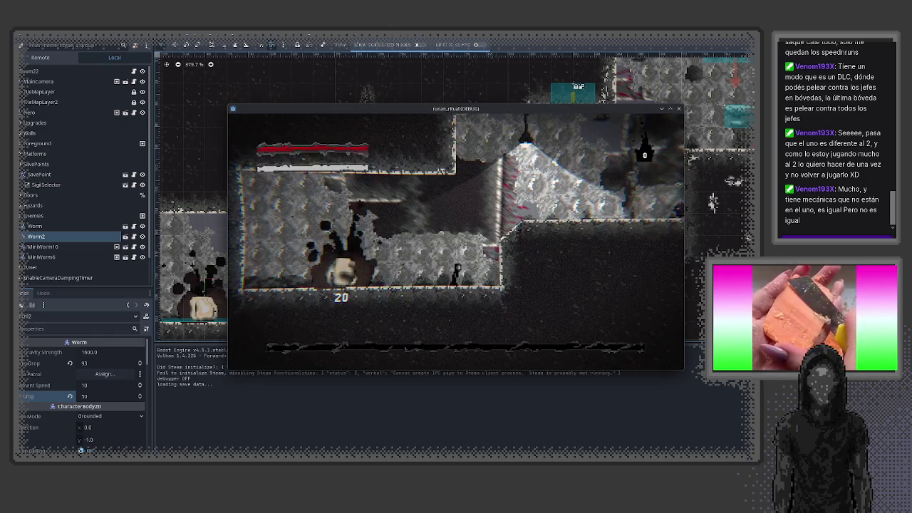
{"action": "key", "text": "Escape"}
{"action": "key", "text": "j"}
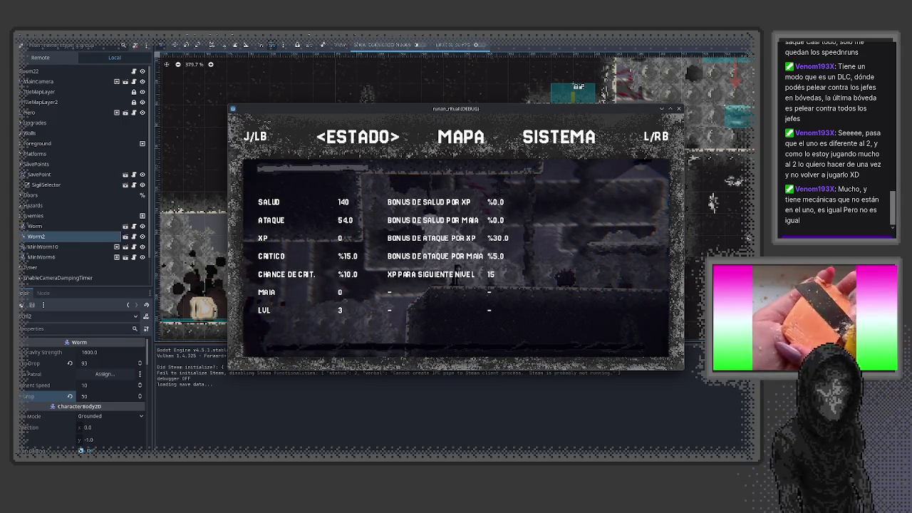
{"action": "key", "text": "Escape"}
- Defeat an enemy, pick an upgrade, confirm stats show 25% critical and 20% crit chance, then close
{"action": "key", "text": "d"}
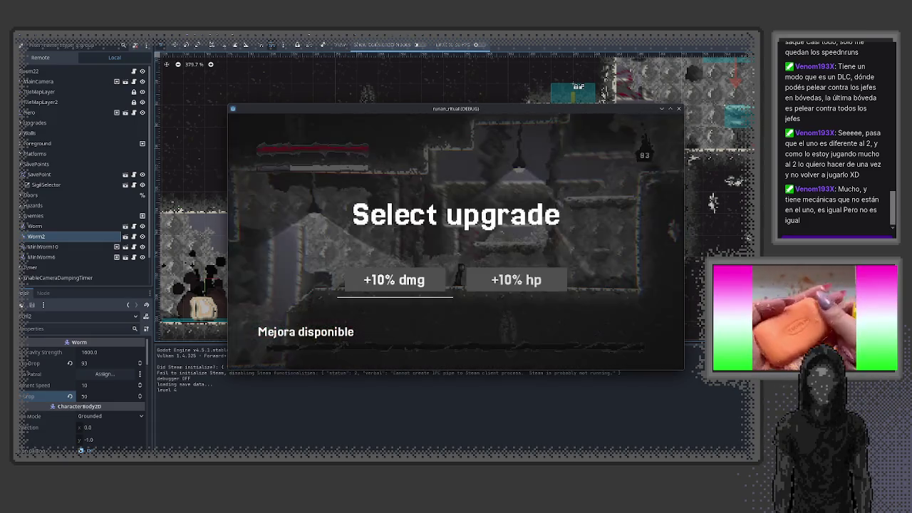
{"action": "key", "text": "Return"}
{"action": "key", "text": "Escape"}
{"action": "key", "text": "l"}
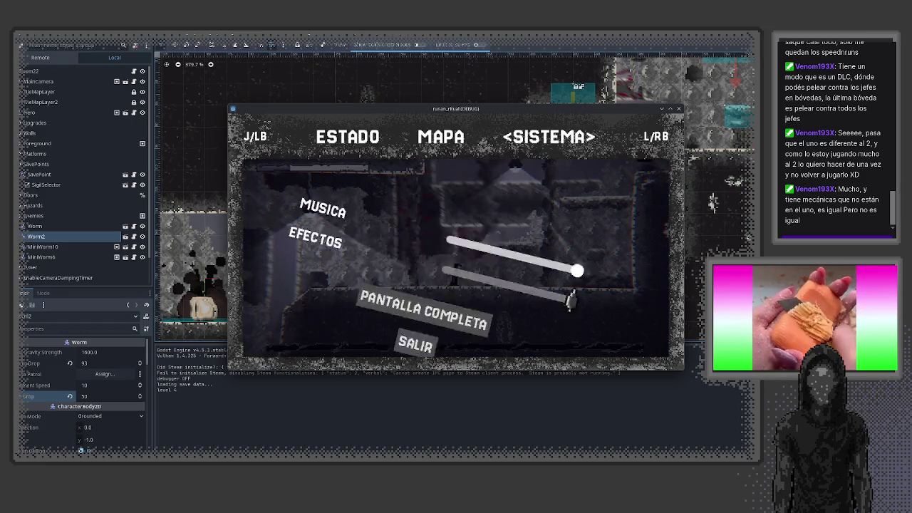
{"action": "key", "text": "l"}
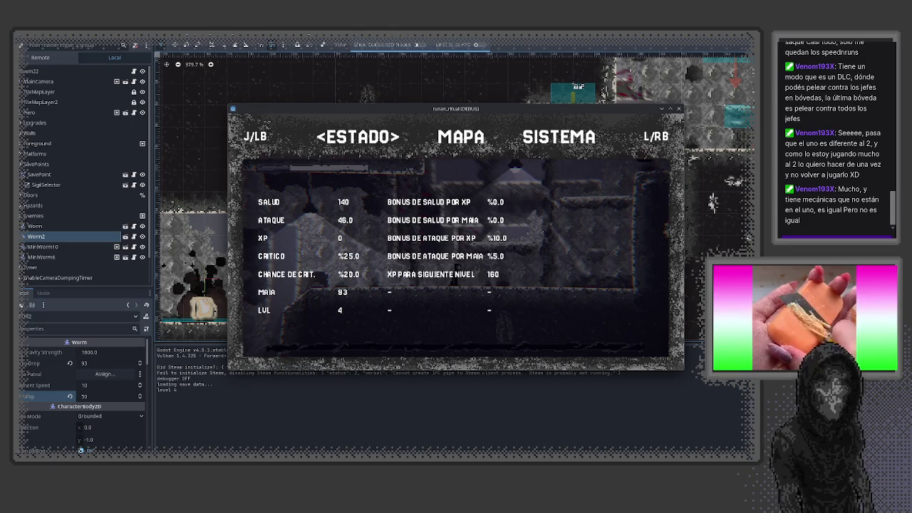
{"action": "left_click", "coordinate": [681, 110]}
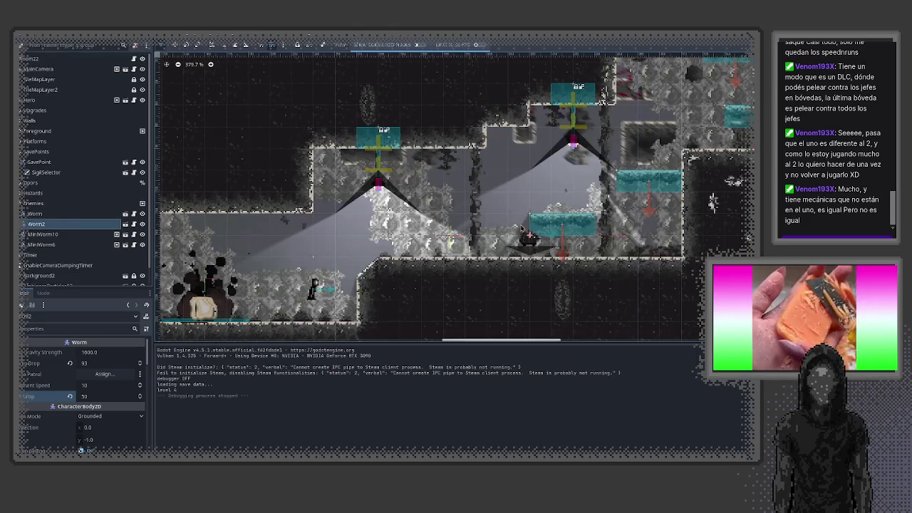
- Duplicate Worm2 as Worm3 beside the original worm and run the project
{"action": "key", "text": "ctrl+d"}
{"action": "mouse_move", "coordinate": [528, 242]}
{"action": "left_mouse_down"}
{"action": "mouse_move", "coordinate": [489, 242]}
{"action": "mouse_move", "coordinate": [663, 241]}
{"action": "mouse_move", "coordinate": [618, 238]}
{"action": "left_mouse_up"}
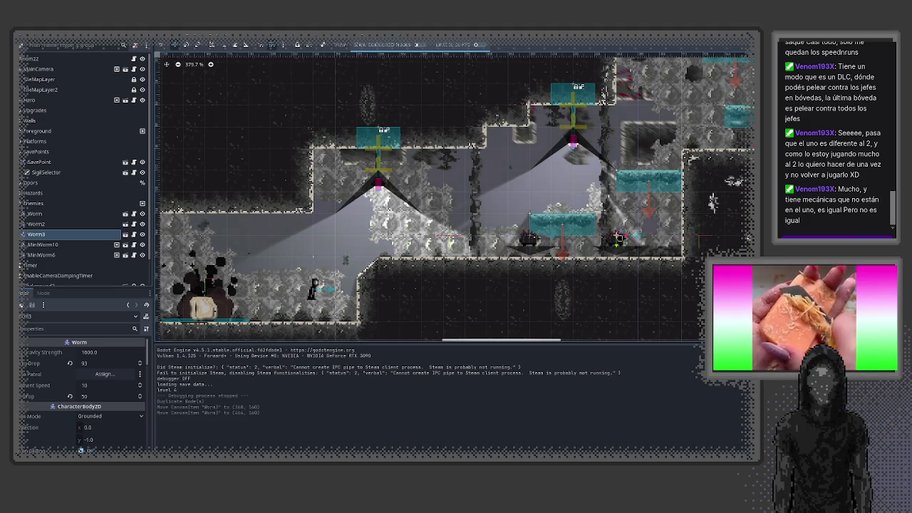
{"action": "key", "text": "F5"}
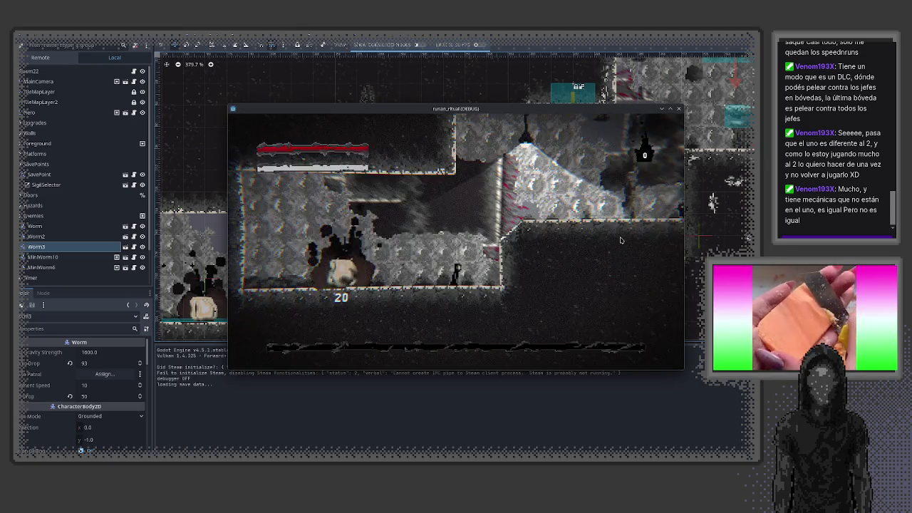
- Defeat an enemy, take +10% dmg, verify ESTADO shows 25.0 critical and 20.0 crit chance, then stop
{"action": "key", "text": "Right"}
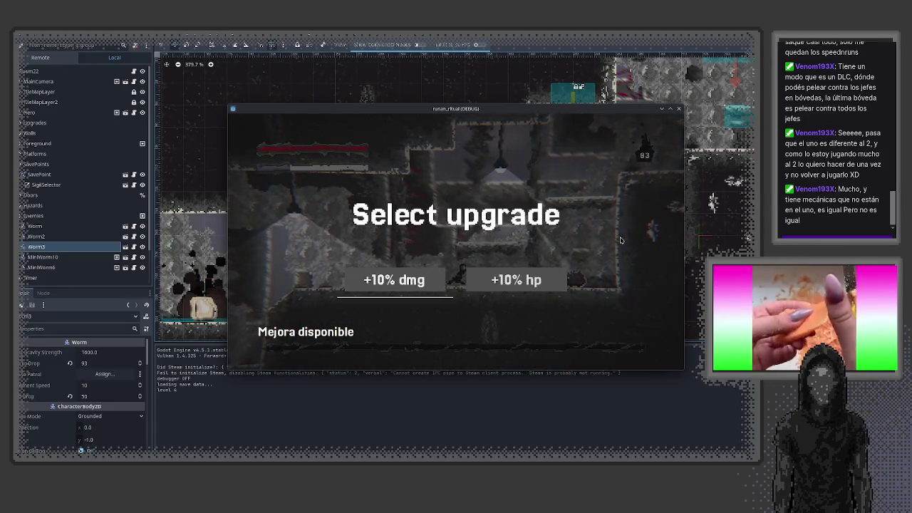
{"action": "key", "text": "Return"}
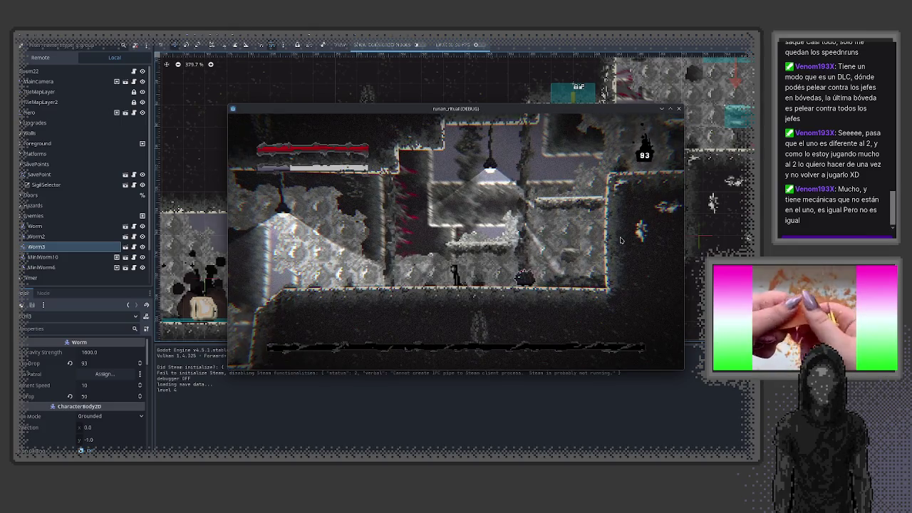
{"action": "key", "text": "Down"}
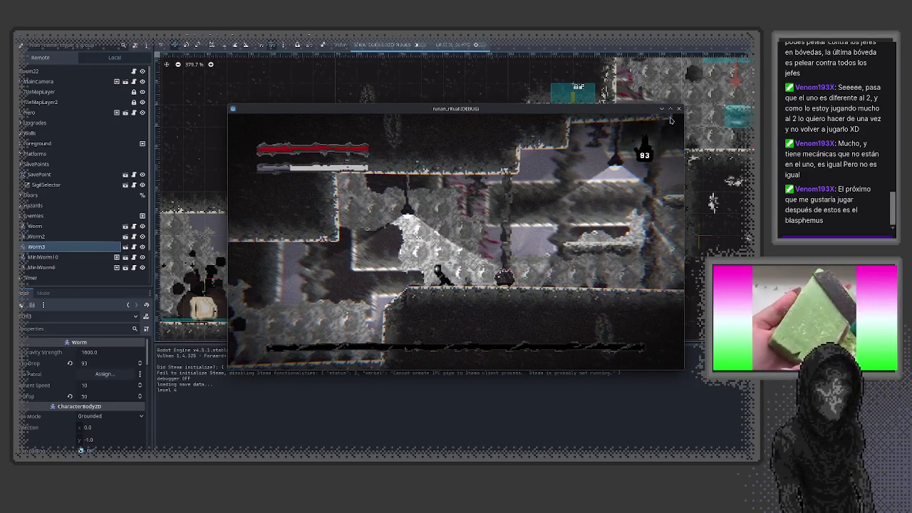
{"action": "key", "text": "Escape"}
{"action": "key", "text": "Escape"}
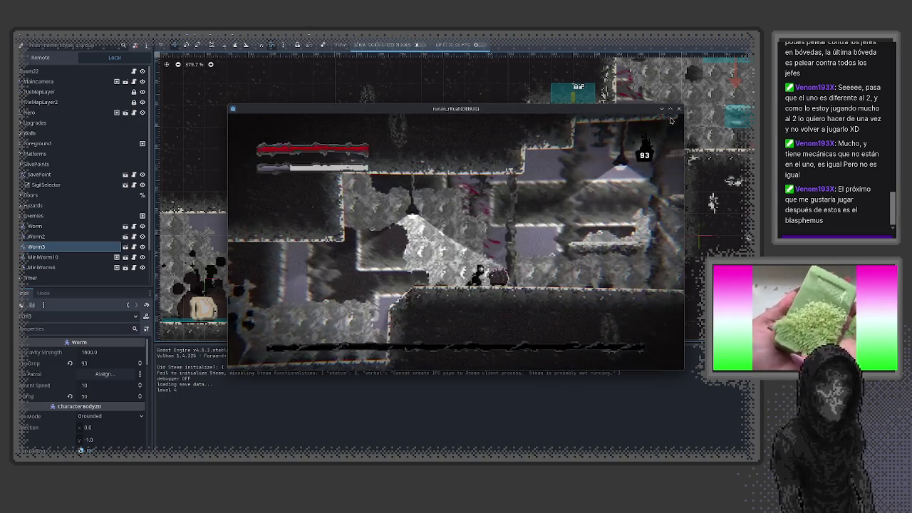
{"action": "key", "text": "m"}
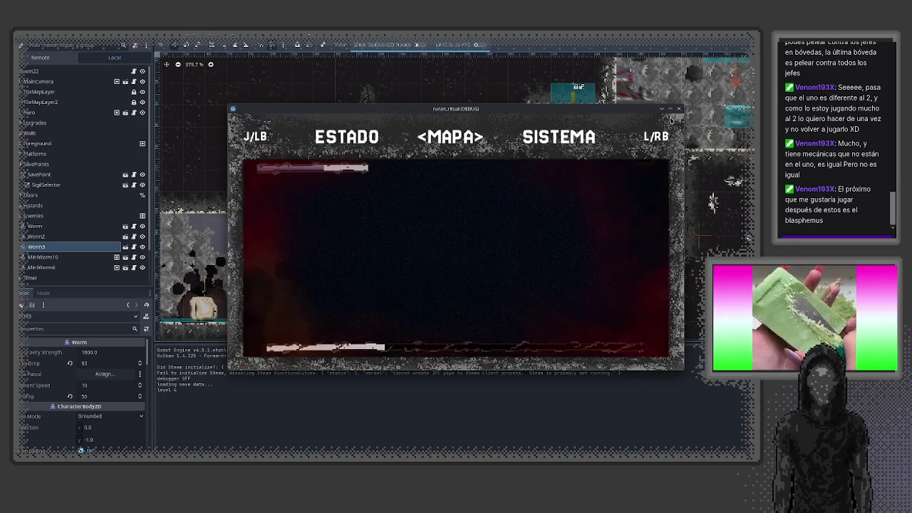
{"action": "key", "text": "j"}
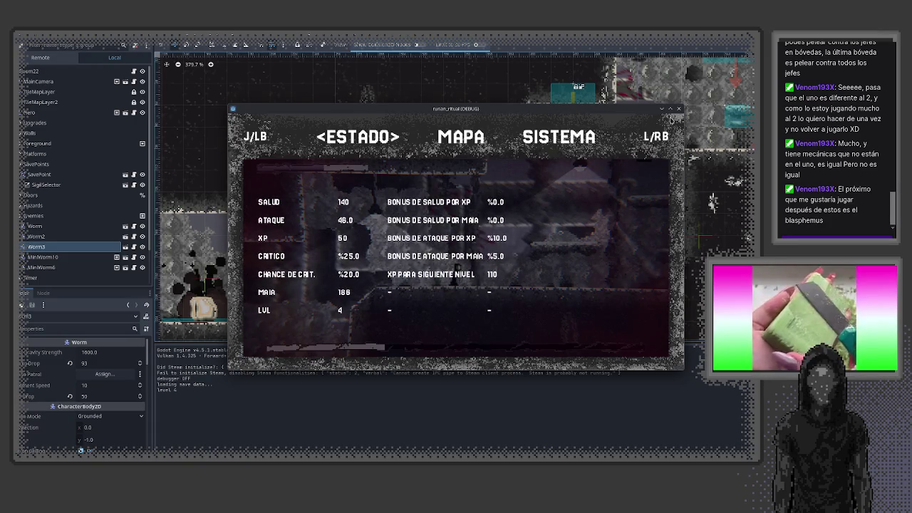
{"action": "key", "text": "Escape"}
{"action": "left_click", "coordinate": [679, 109]}
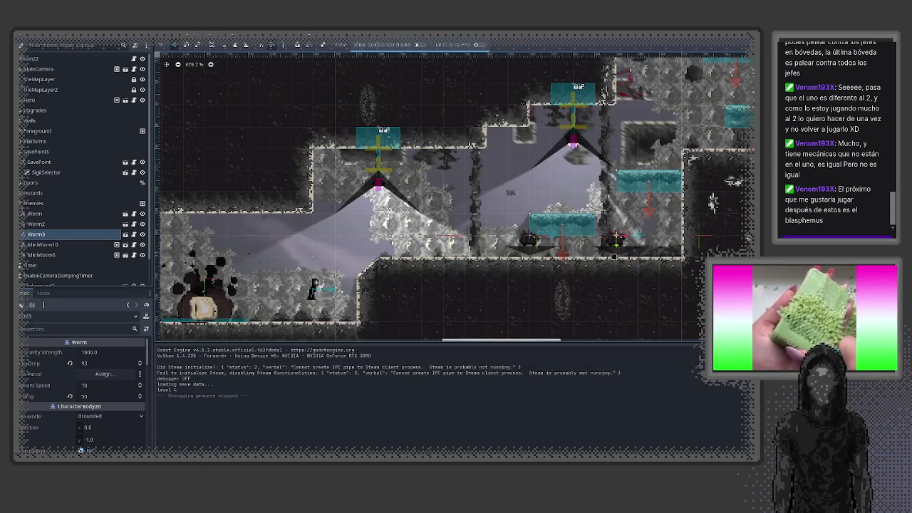
- Set Worm3's Drop to 150, play a short test run, stop it, and select Worm2
{"action": "left_click", "coordinate": [107, 397]}
{"action": "type", "text": "150"}
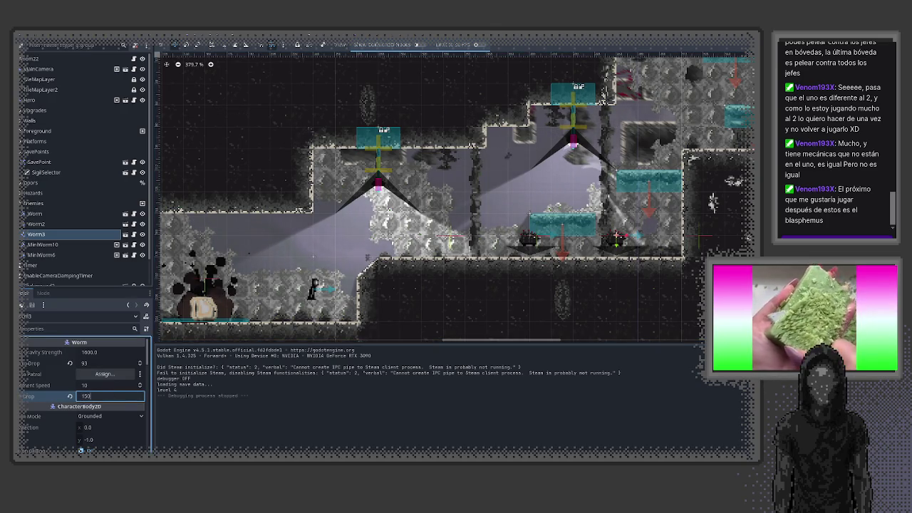
{"action": "key", "text": "Return"}
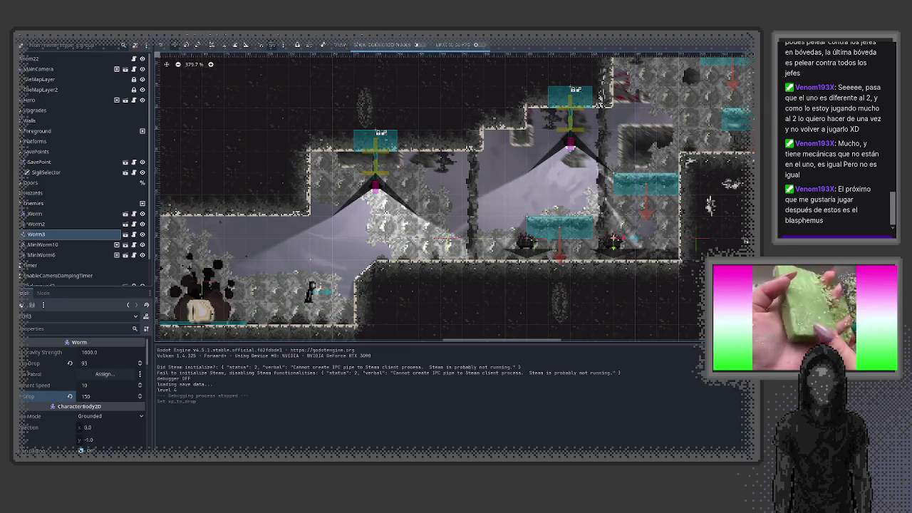
{"action": "key", "text": "F5"}
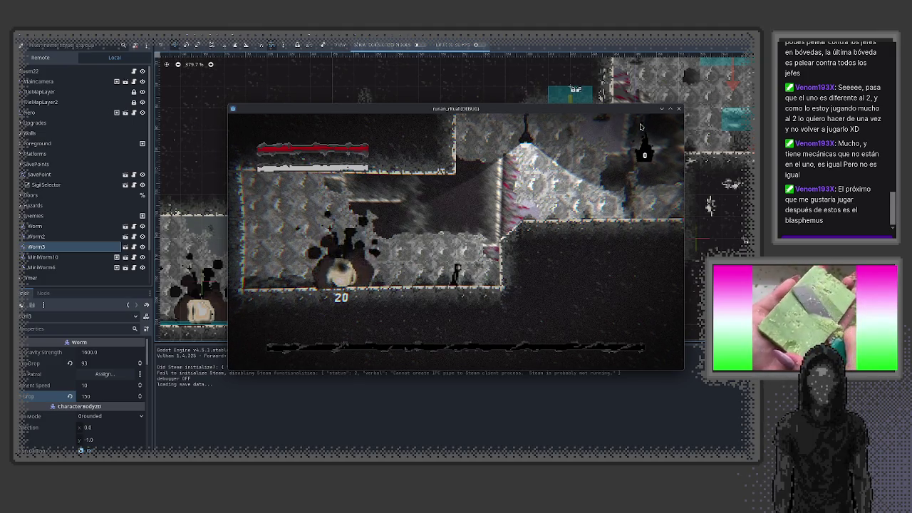
{"action": "key", "text": "Right"}
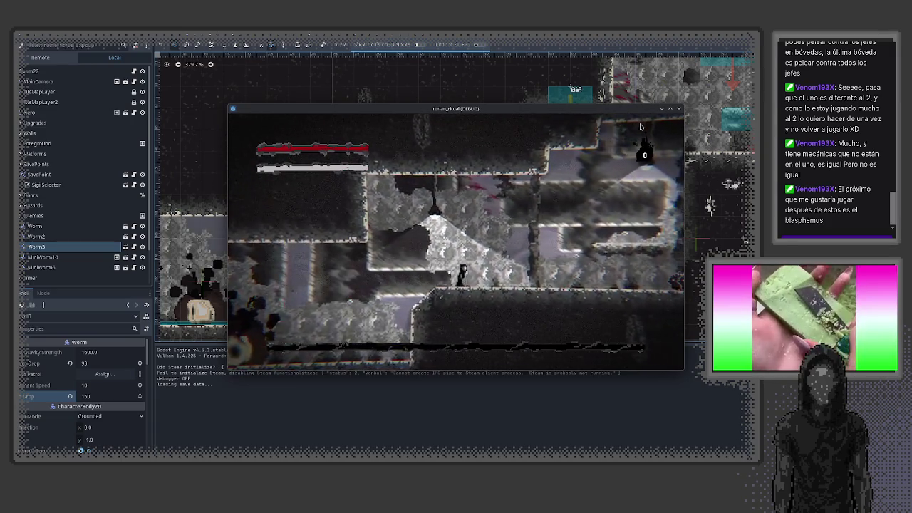
{"action": "key", "text": "Right"}
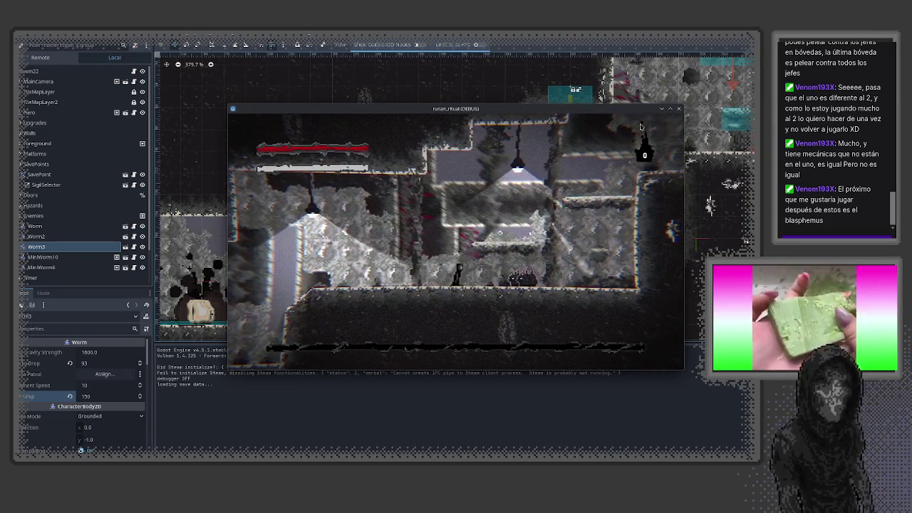
{"action": "key", "text": "F8"}
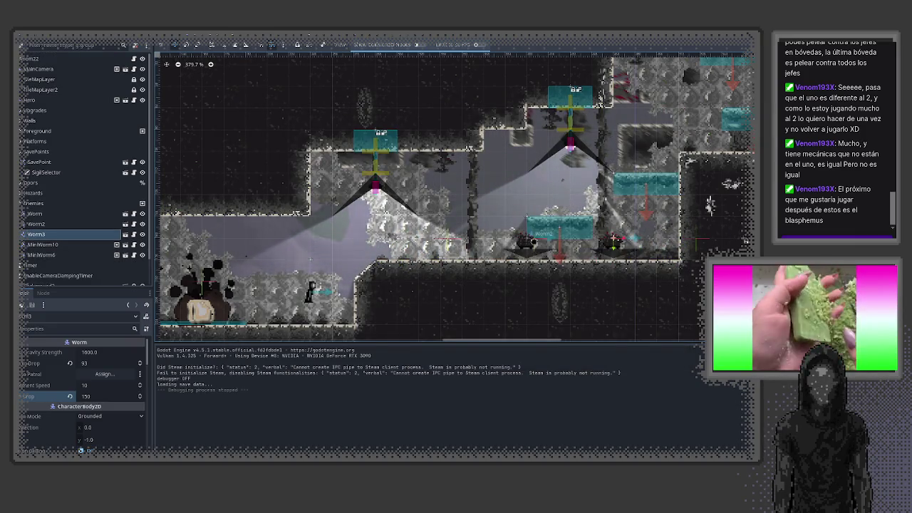
{"action": "left_click", "coordinate": [528, 244]}
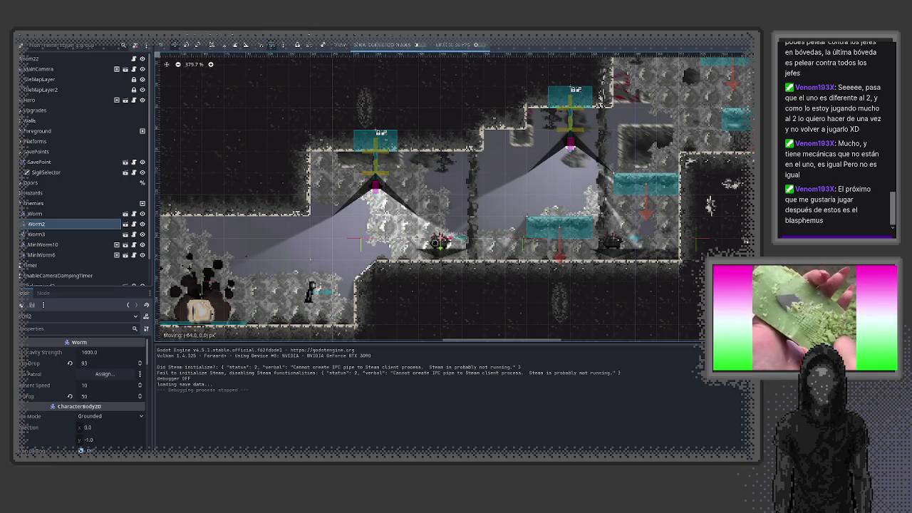
- Move Worm2 48 px right to (152, 160), then test-play through the stats screen and stop
{"action": "left_click_drag", "start_coordinate": [462, 241], "coordinate": [462, 240]}
{"action": "key", "text": "F6"}
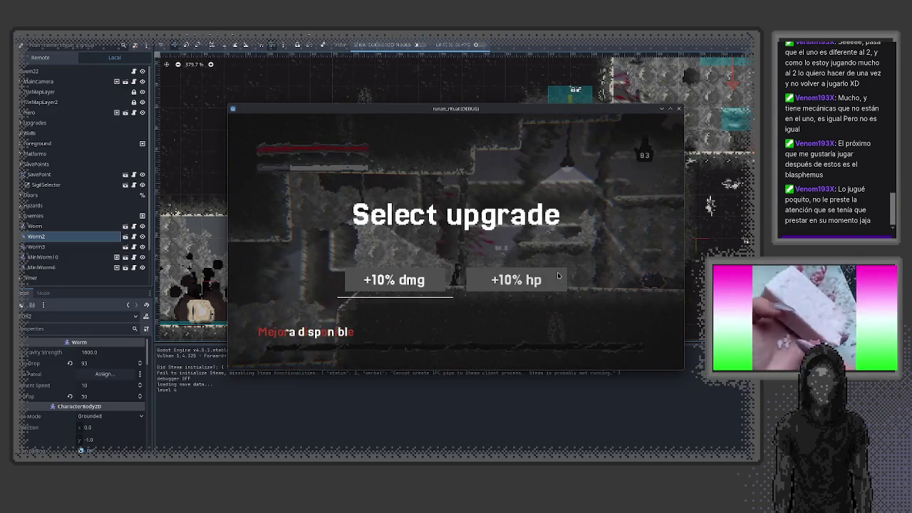
{"action": "key", "text": "Return"}
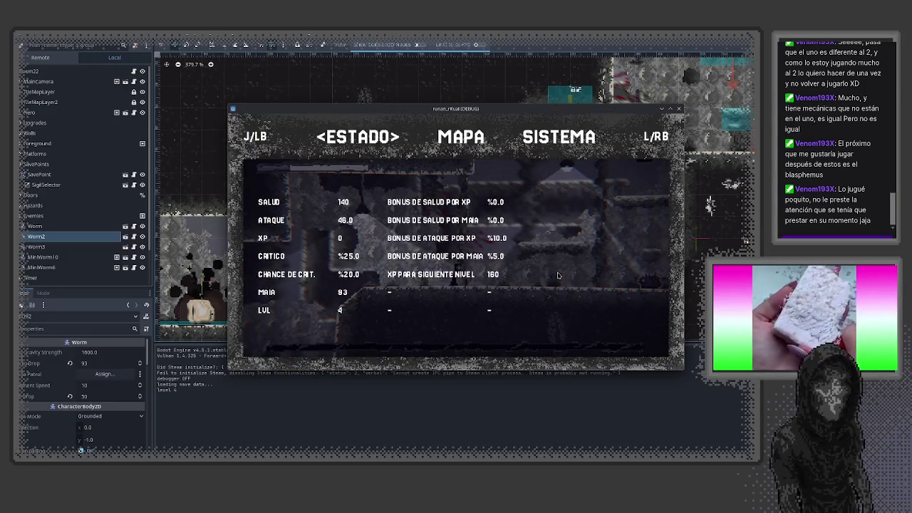
{"action": "key", "text": "Escape"}
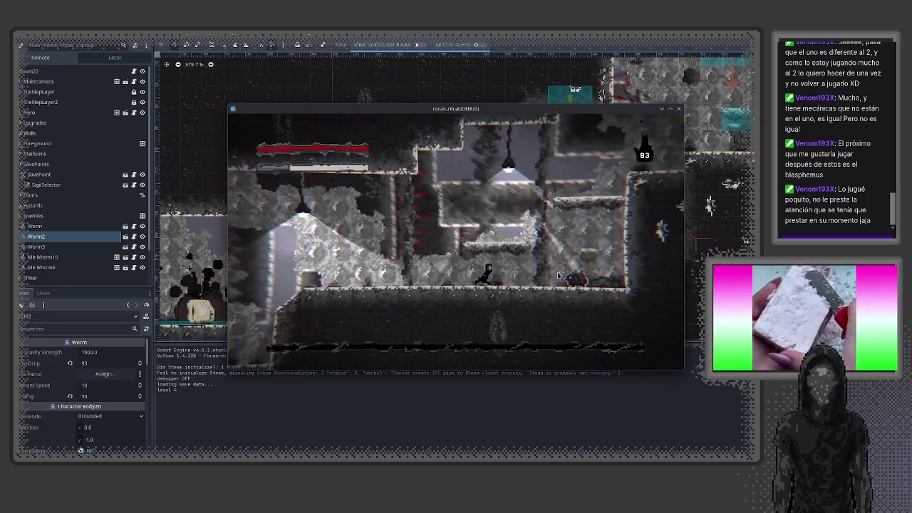
{"action": "key", "text": "Right"}
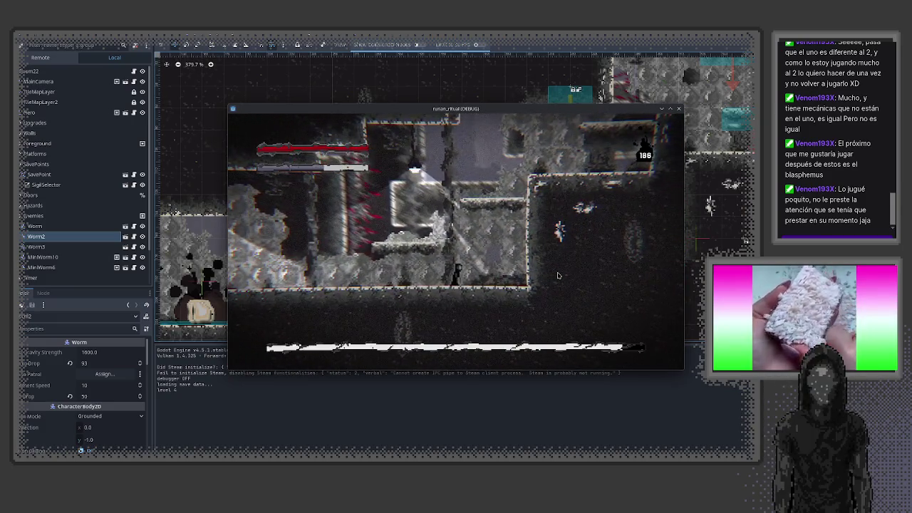
{"action": "key", "text": "Down"}
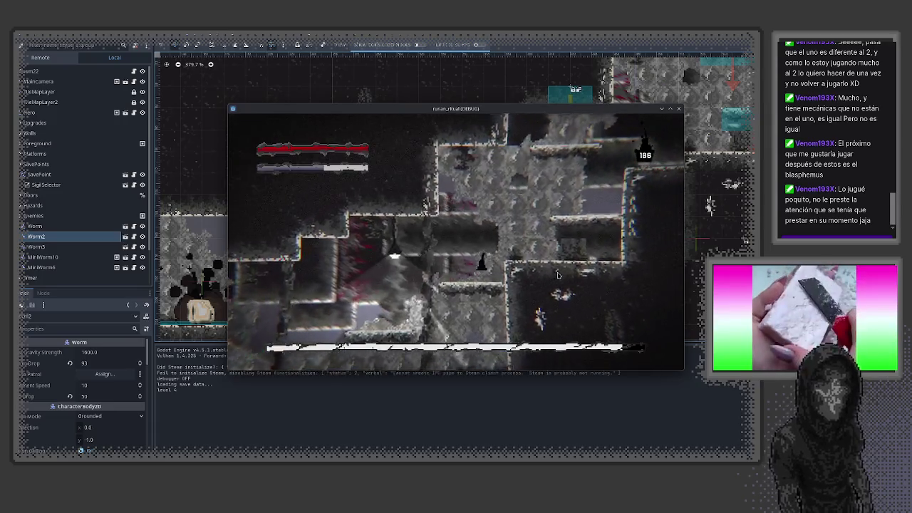
{"action": "key", "text": "Right"}
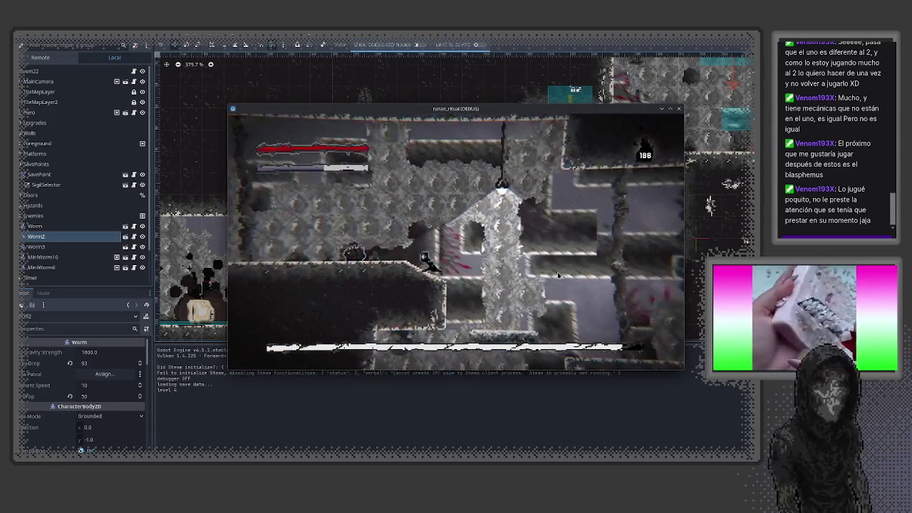
{"action": "key", "text": "Left"}
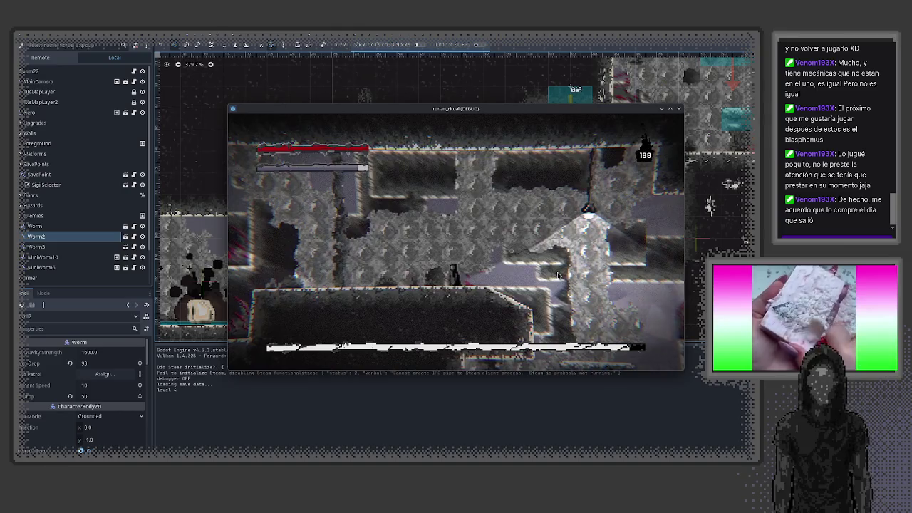
{"action": "key", "text": "F8"}
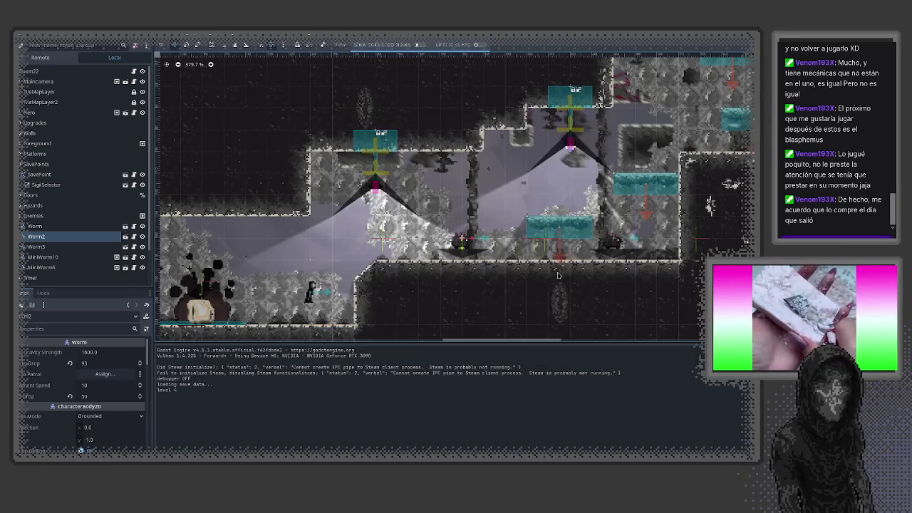
- Select Worm3, change its Drop to 200, and launch a test run
{"action": "left_click", "coordinate": [612, 244]}
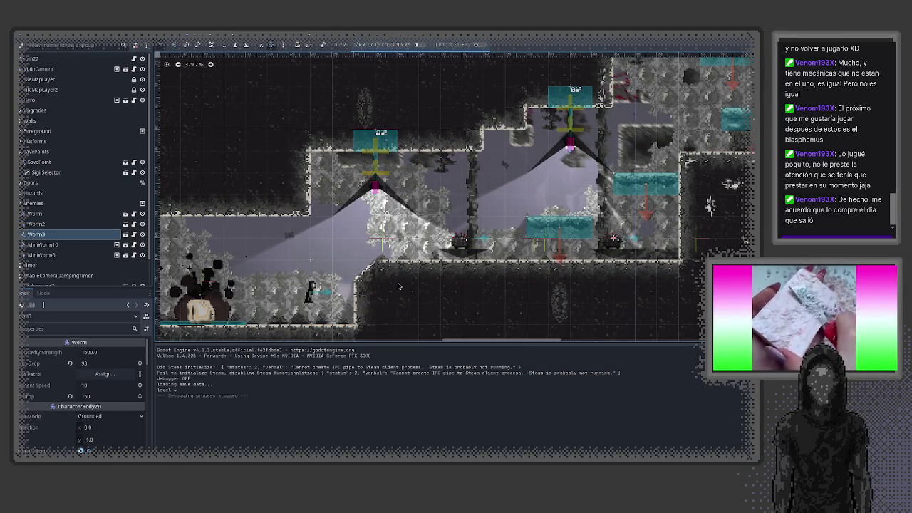
{"action": "mouse_move", "coordinate": [79, 408]}
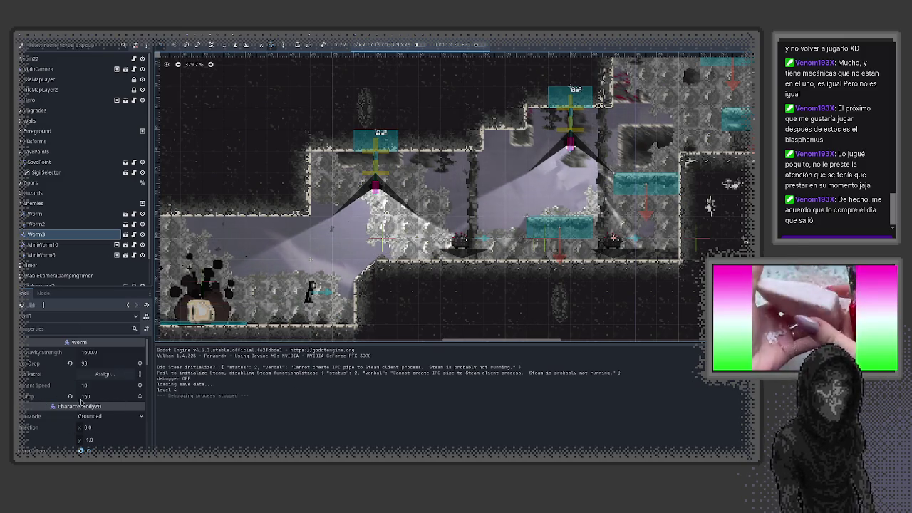
{"action": "left_click", "coordinate": [115, 394]}
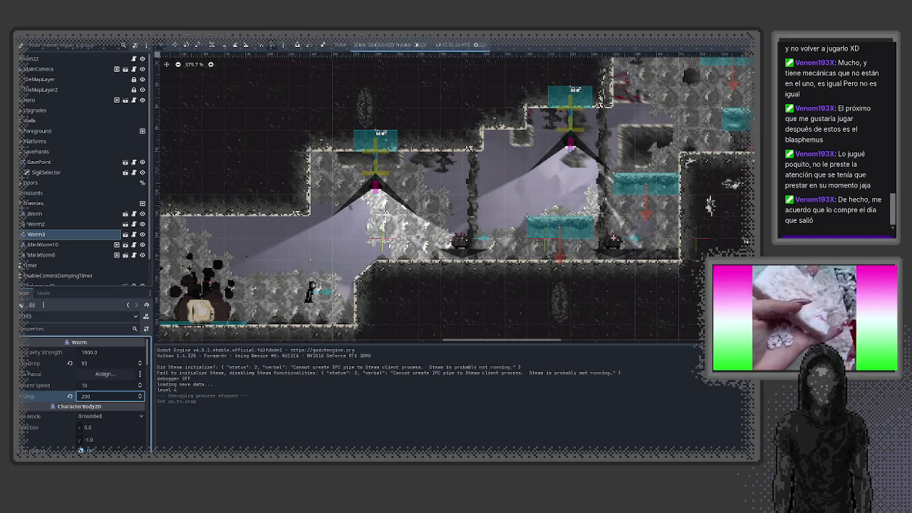
{"action": "key", "text": "F5"}
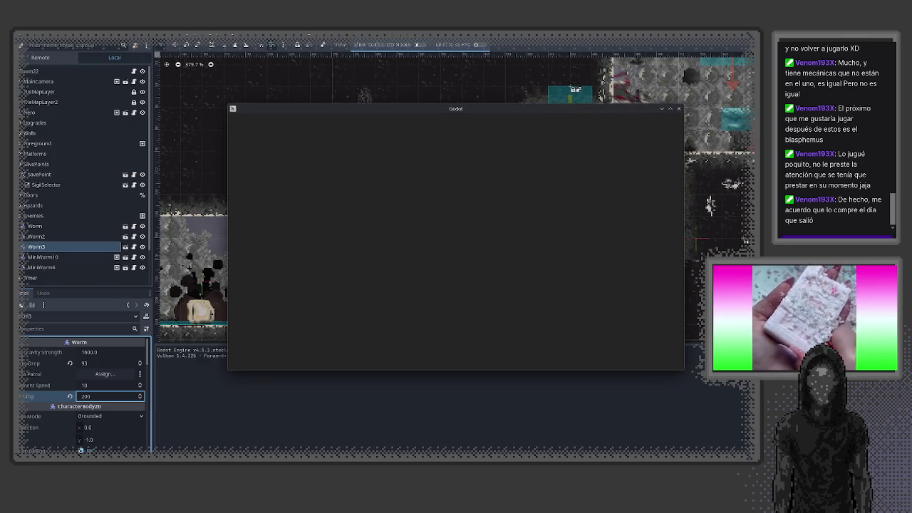
- Walk the player right toward the worms until the level-up upgrade choice appears
{"action": "key", "text": "d"}
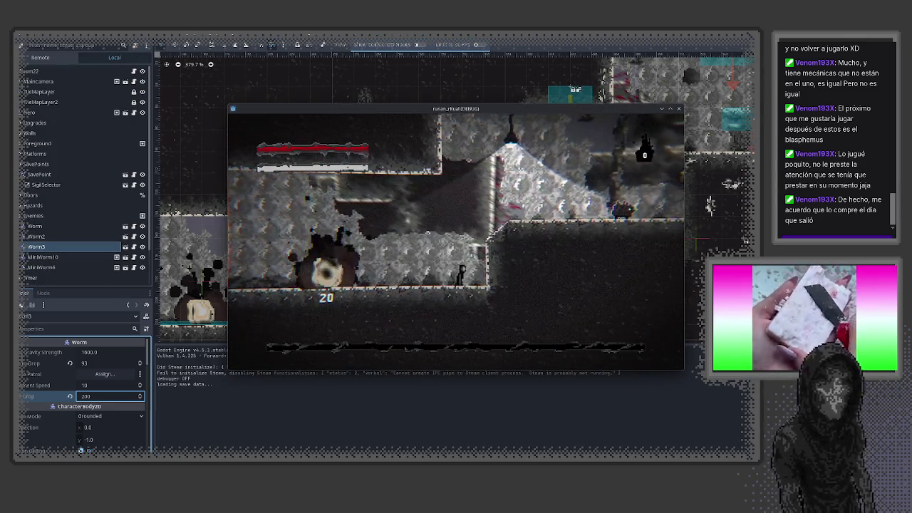
{"action": "key", "text": "a"}
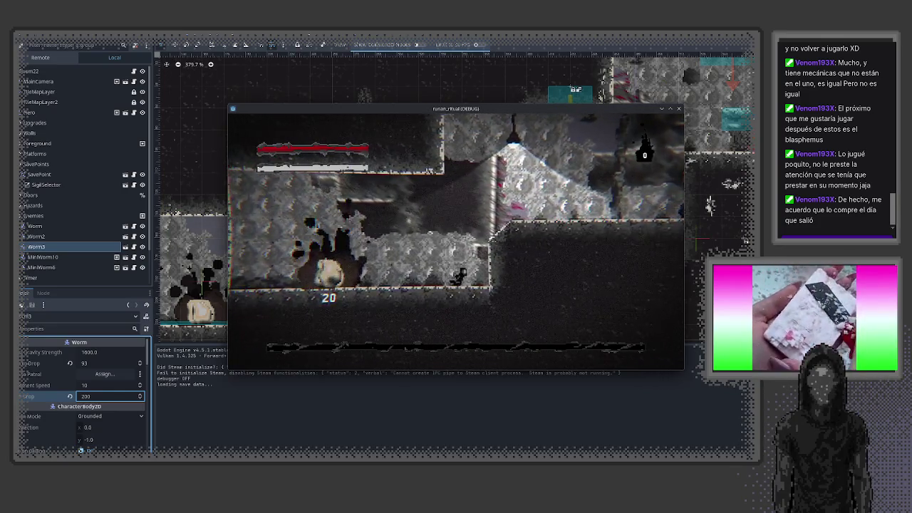
{"action": "key", "text": "d"}
{"action": "key", "text": "d"}
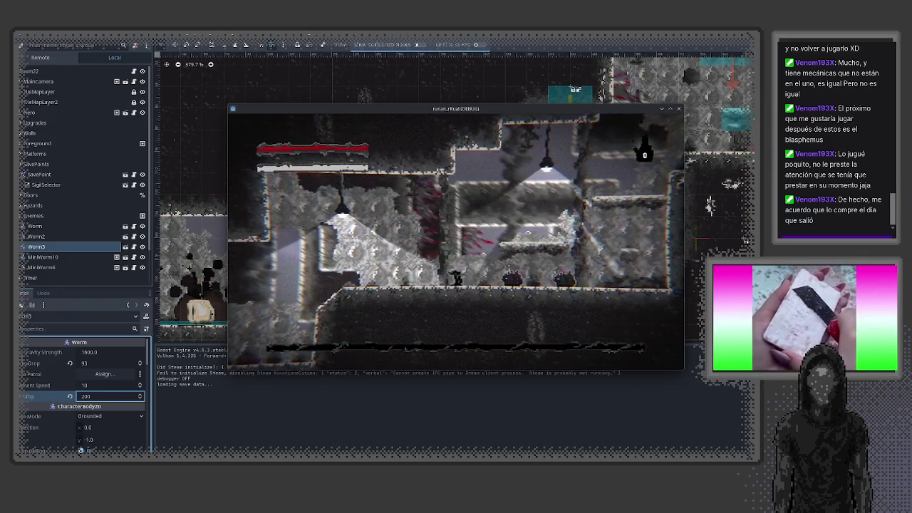
{"action": "key", "text": "d"}
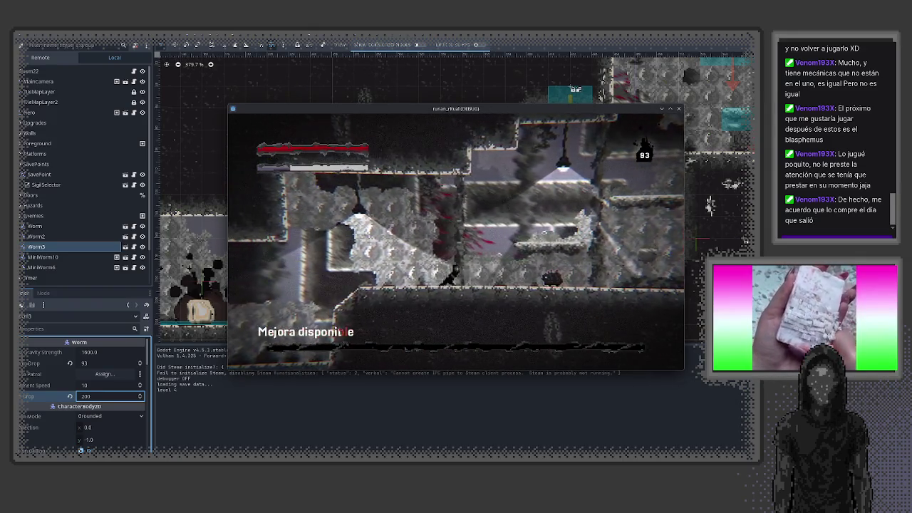
{"action": "key", "text": "a"}
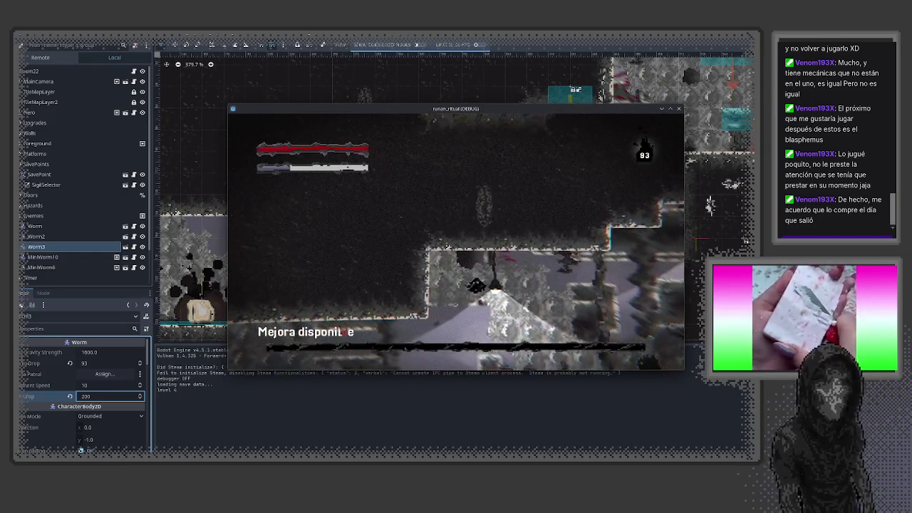
{"action": "key", "text": "e"}
- Check the stats page shows level 5 with attack 50.0 and crit 25.0, then resume play
{"action": "key", "text": "Return"}
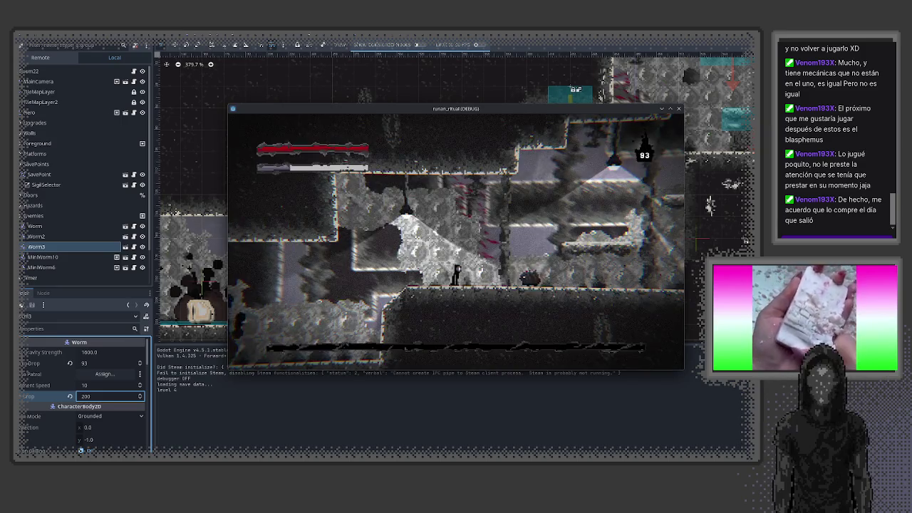
{"action": "key", "text": "Escape"}
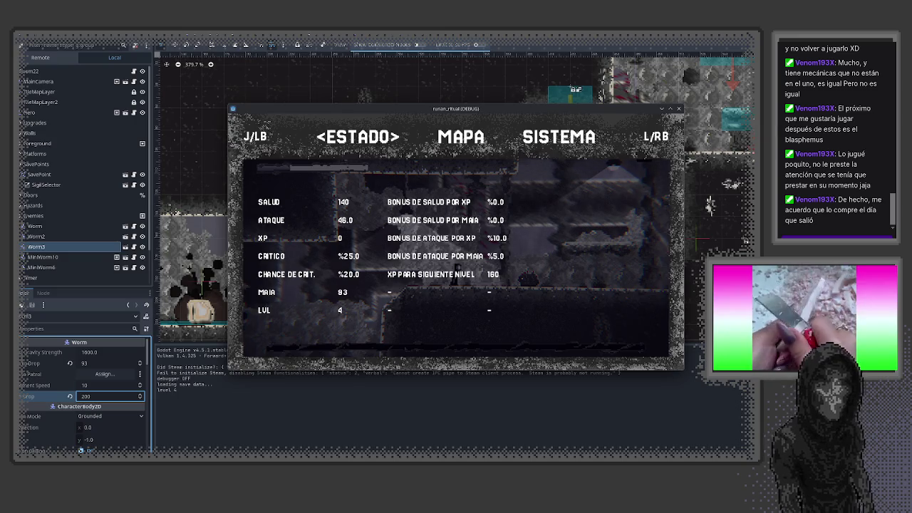
{"action": "key", "text": "Escape"}
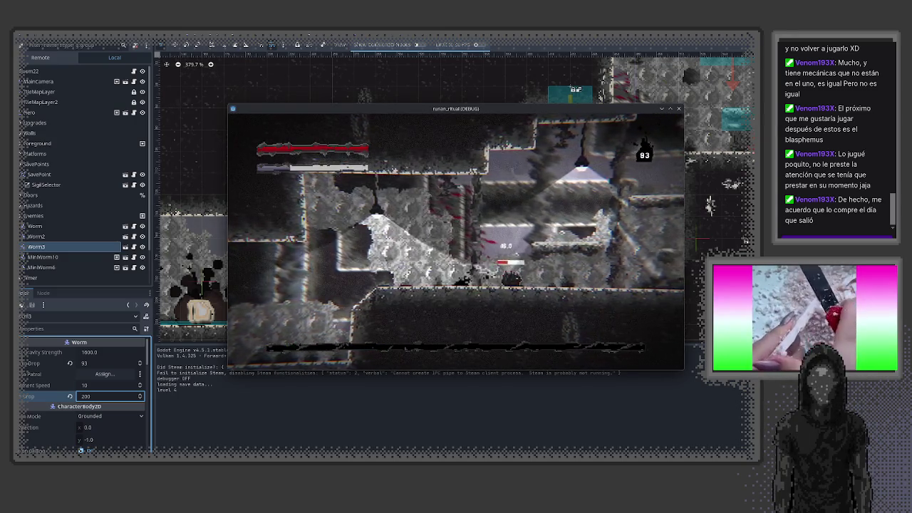
{"action": "key", "text": "Escape"}
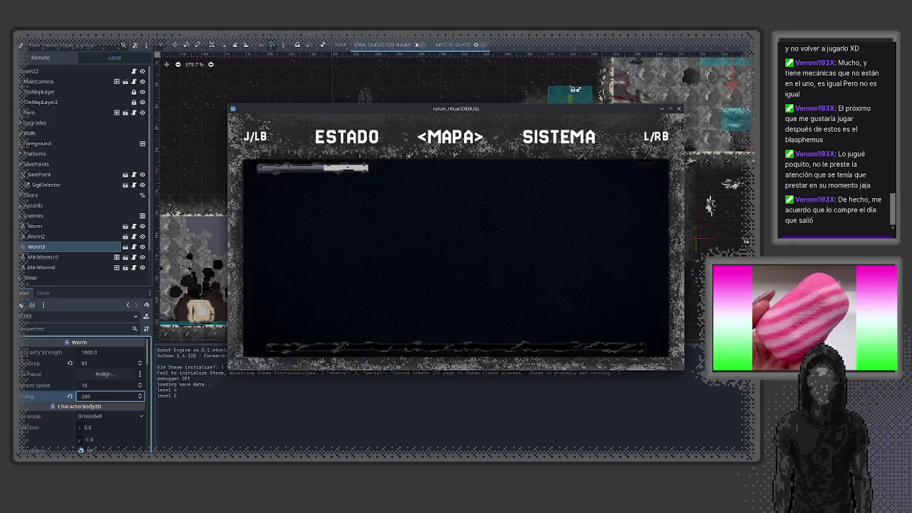
{"action": "key", "text": "j"}
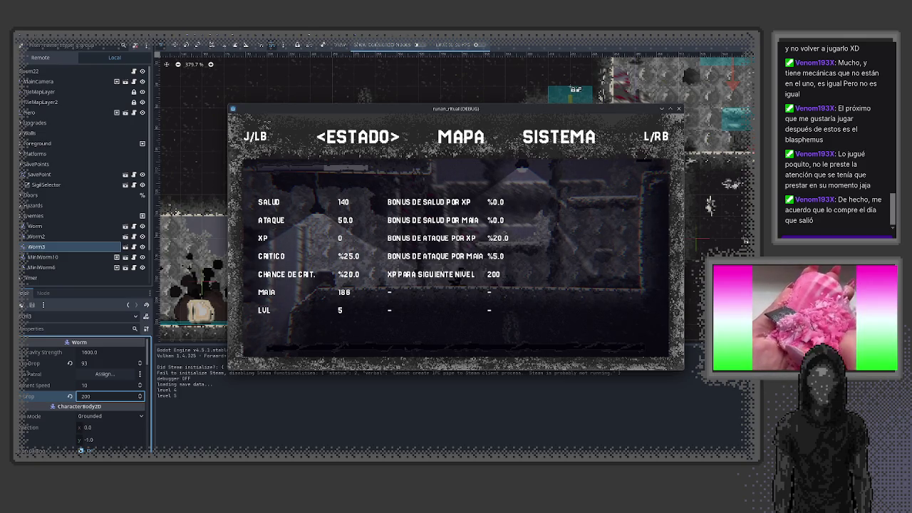
{"action": "key", "text": "Escape"}
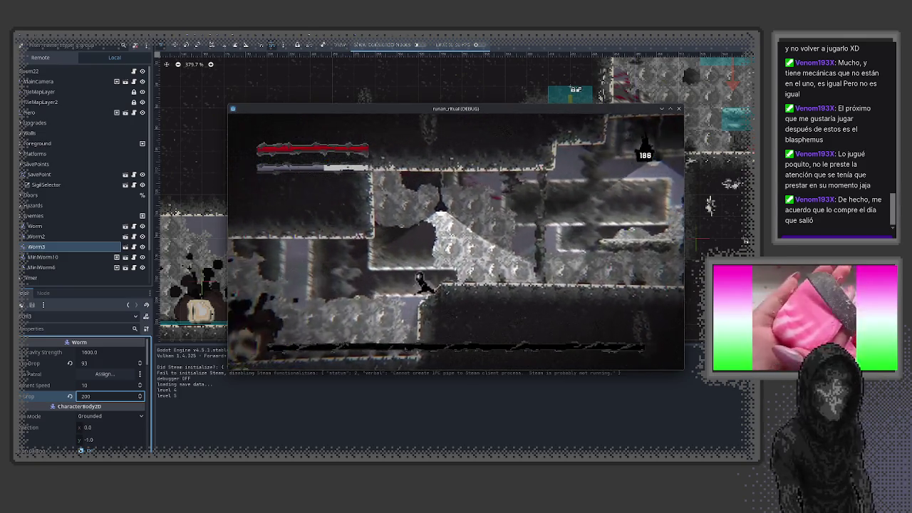
- Buy the crit 5% and crit_chance 70% upgrades at the save point, then view the stats page
{"action": "key", "text": "e"}
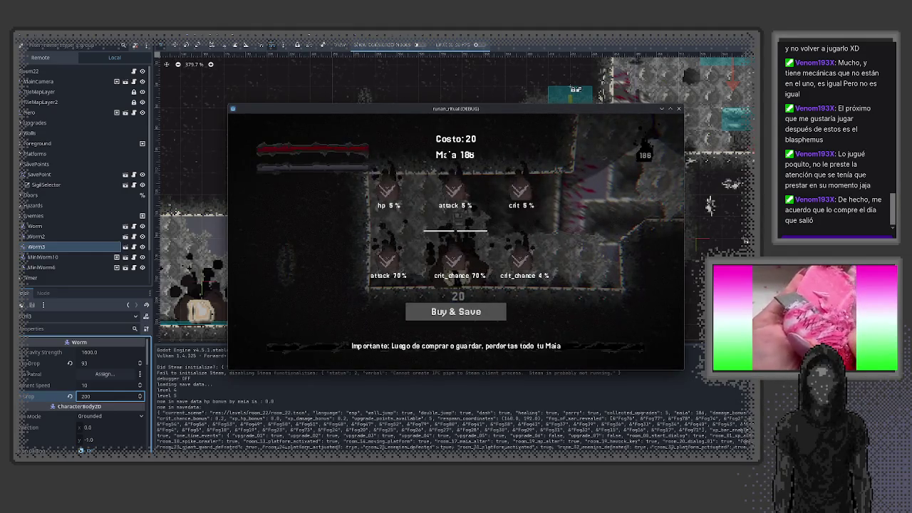
{"action": "key", "text": "Right"}
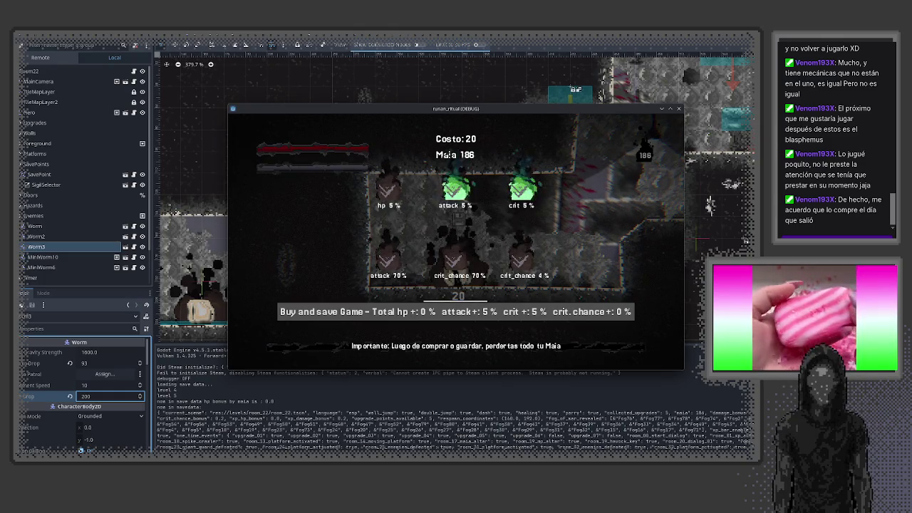
{"action": "key", "text": "Down"}
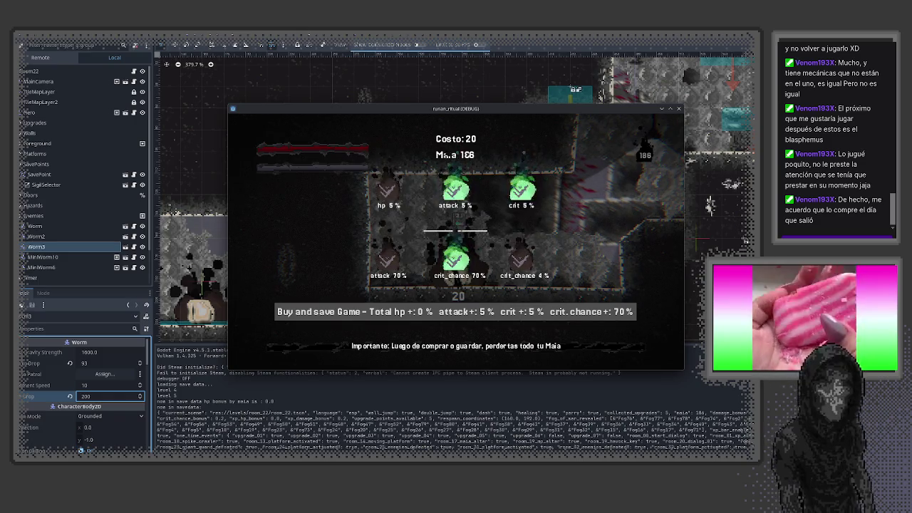
{"action": "key", "text": "Return"}
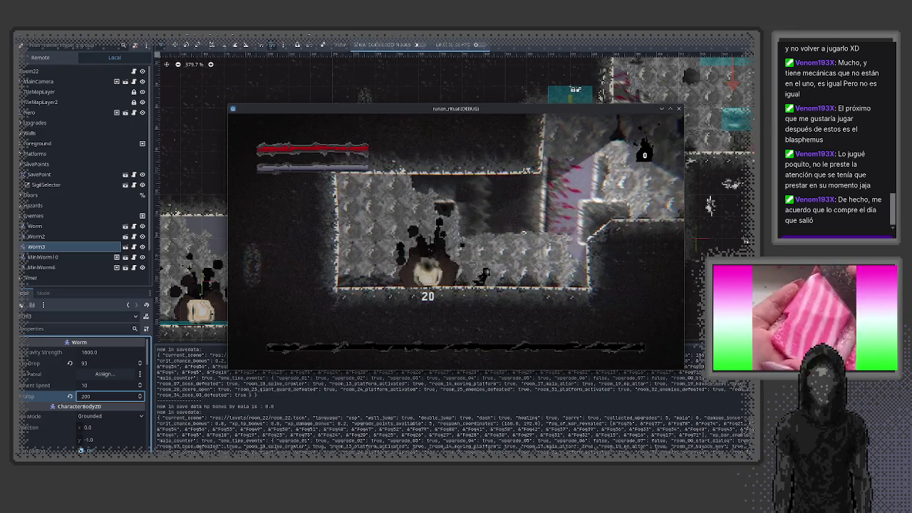
{"action": "key", "text": "Escape"}
{"action": "key", "text": "j"}
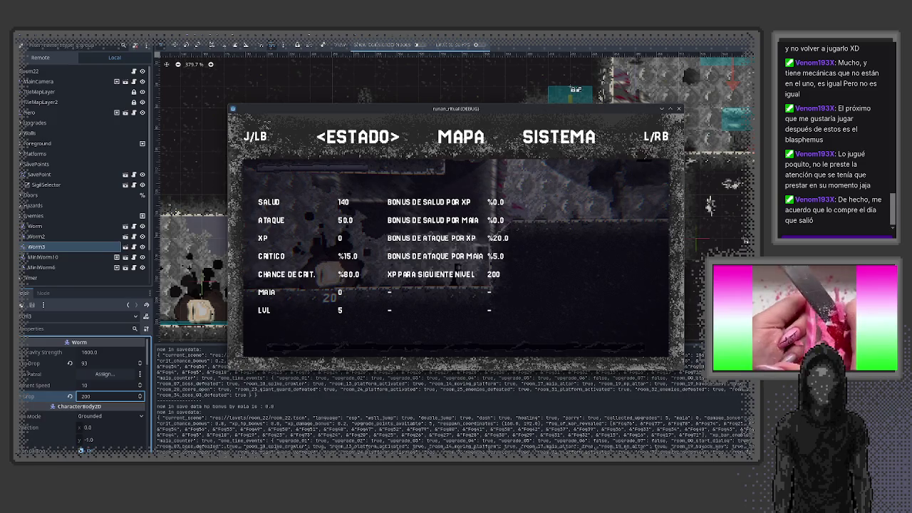
- Resume play and attack an enemy to test the boosted crit damage
{"action": "key", "text": "Escape"}
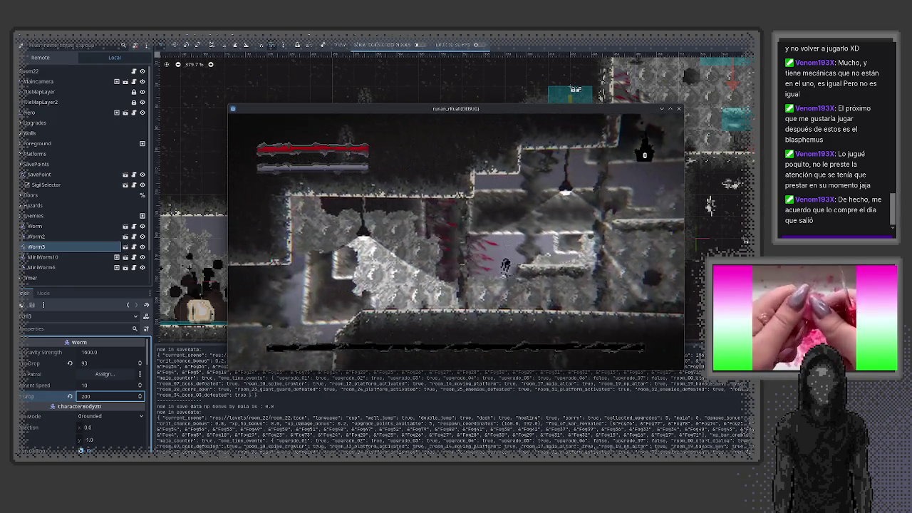
{"action": "key", "text": "Right"}
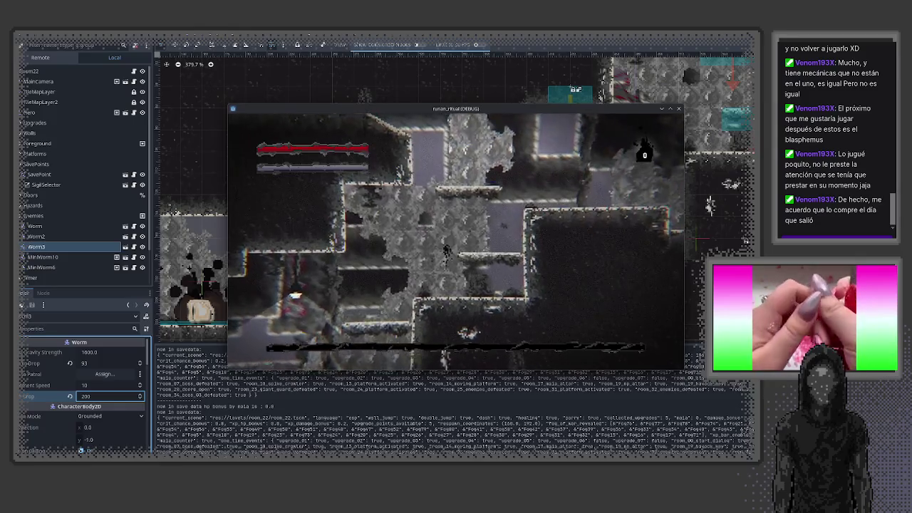
{"action": "key", "text": "Right"}
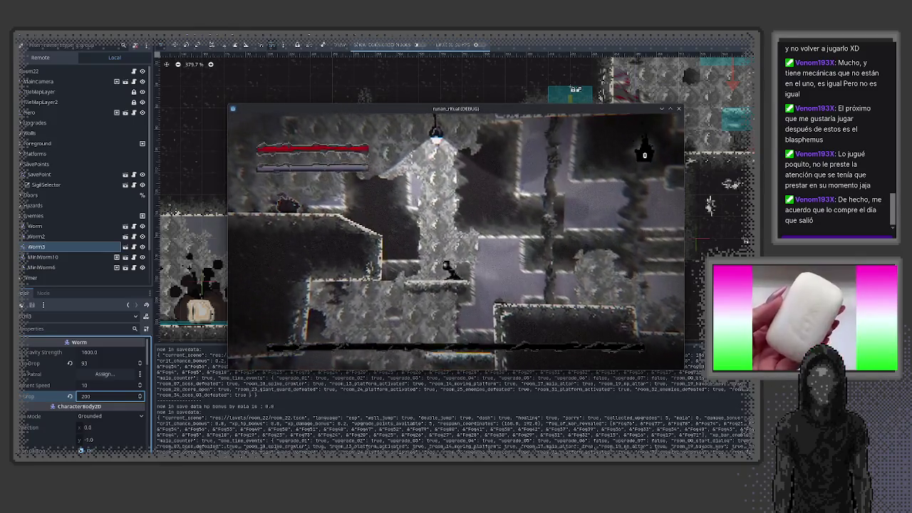
{"action": "key", "text": "Left"}
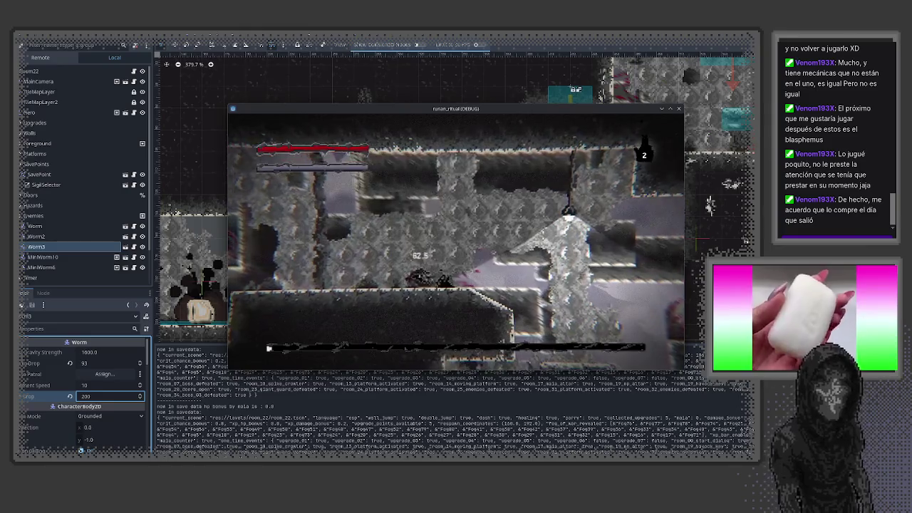
{"action": "key", "text": "Right"}
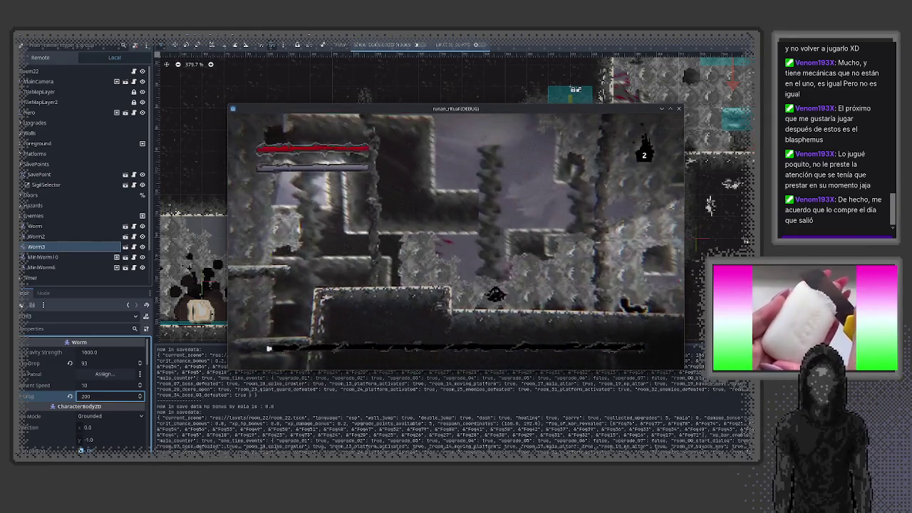
- Quit the game from the pause menu's SISTEMA page via SALIR and CONFIRMAR
{"action": "key", "text": "Escape"}
{"action": "key", "text": "j"}
{"action": "key", "text": "l"}
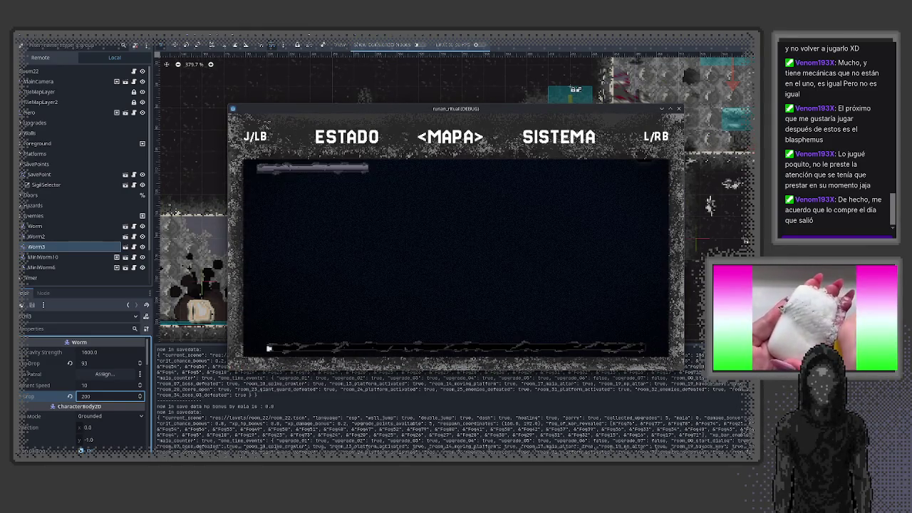
{"action": "key", "text": "l"}
{"action": "key", "text": "Down"}
{"action": "key", "text": "Down"}
{"action": "key", "text": "Down"}
{"action": "key", "text": "Return"}
{"action": "key", "text": "Left"}
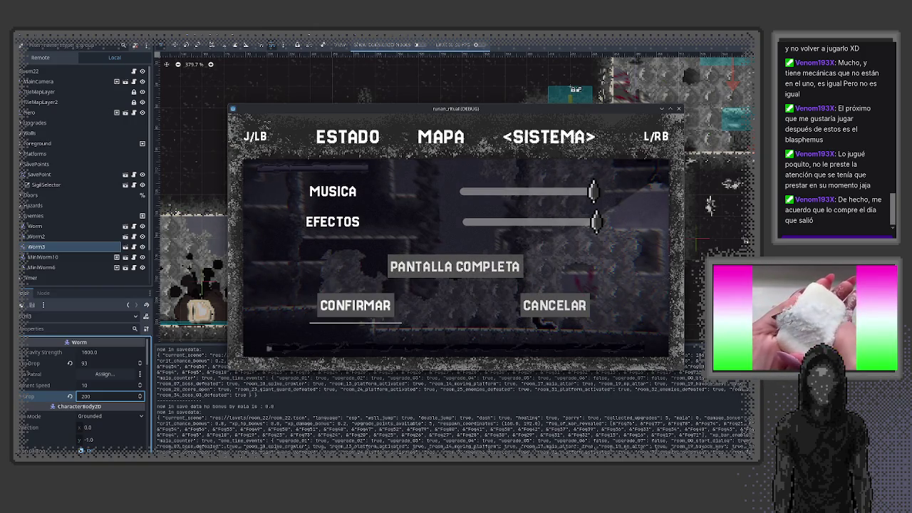
{"action": "key", "text": "Return"}
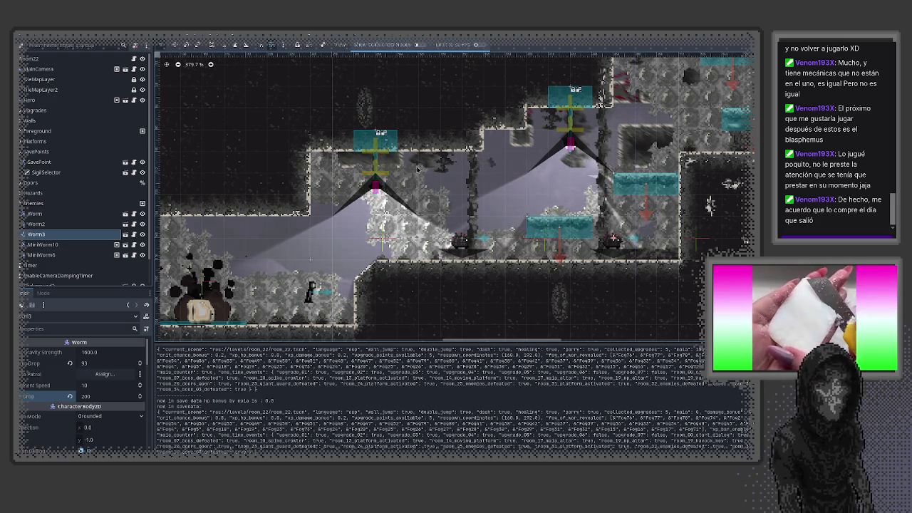
- Cycle from the SavePoint scene through the player, room and SigilSelector scenes to XpUpgrades
{"action": "left_click", "coordinate": [280, 50]}
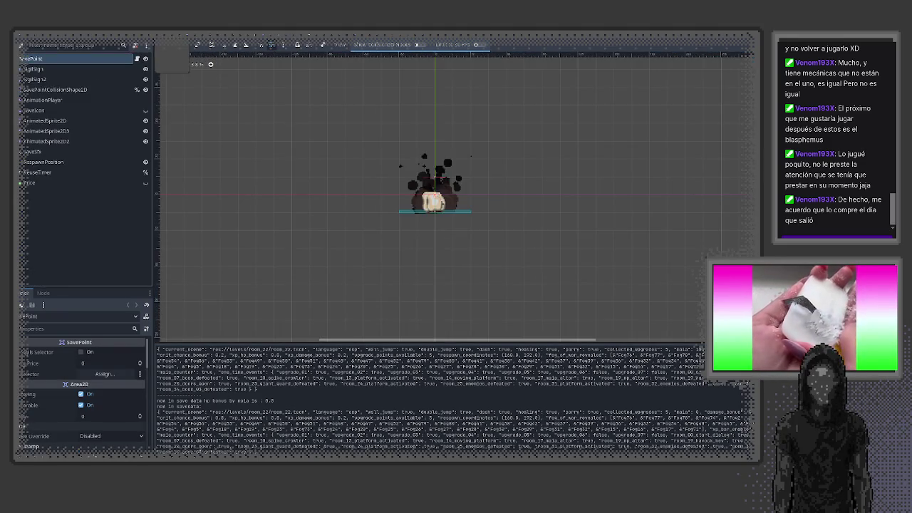
{"action": "key", "text": "ctrl+Tab"}
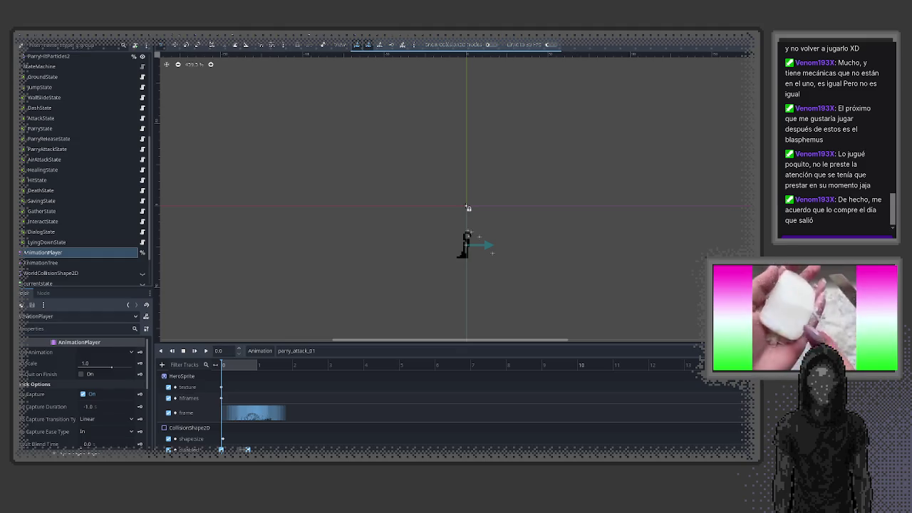
{"action": "key", "text": "ctrl+Tab"}
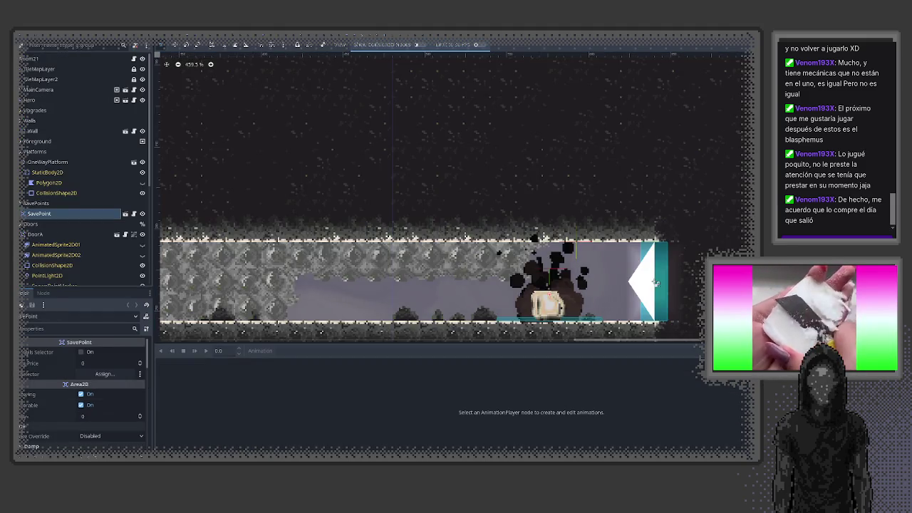
{"action": "scroll", "coordinate": [468, 174], "scroll_direction": "down", "scroll_amount": 3}
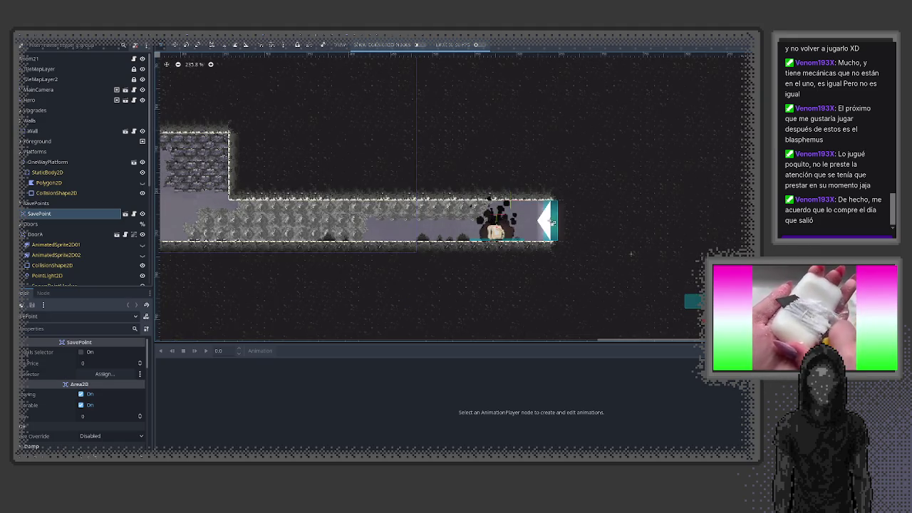
{"action": "key", "text": "ctrl+Tab"}
{"action": "key", "text": "ctrl+Tab"}
{"action": "key", "text": "ctrl+Tab"}
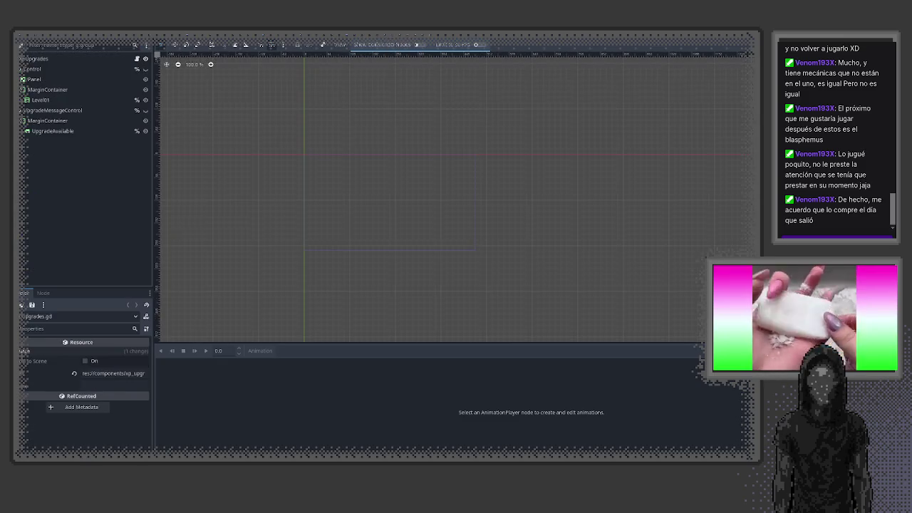
{"action": "key", "text": "ctrl+F3"}
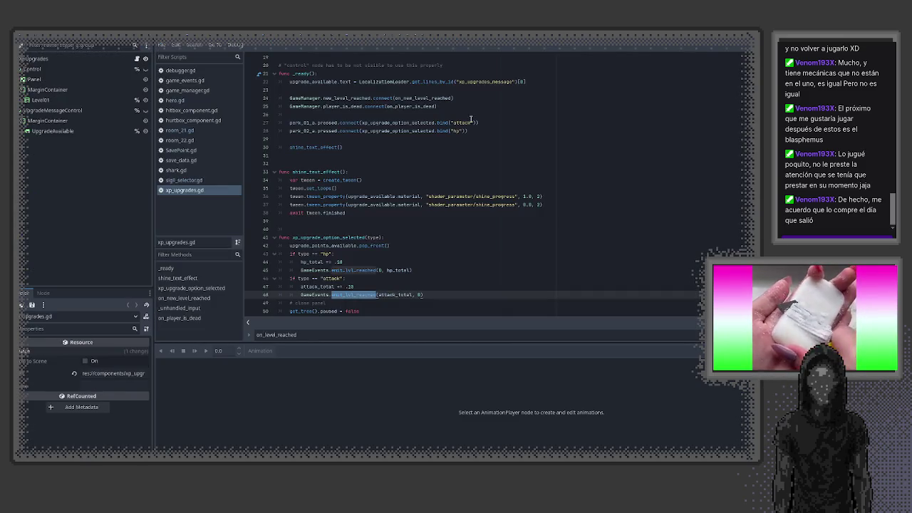
- In hero.gd, inspect the crit lines 110–111 and their 0.1 bonus
{"action": "scroll", "coordinate": [479, 147], "scroll_direction": "down", "scroll_amount": 6}
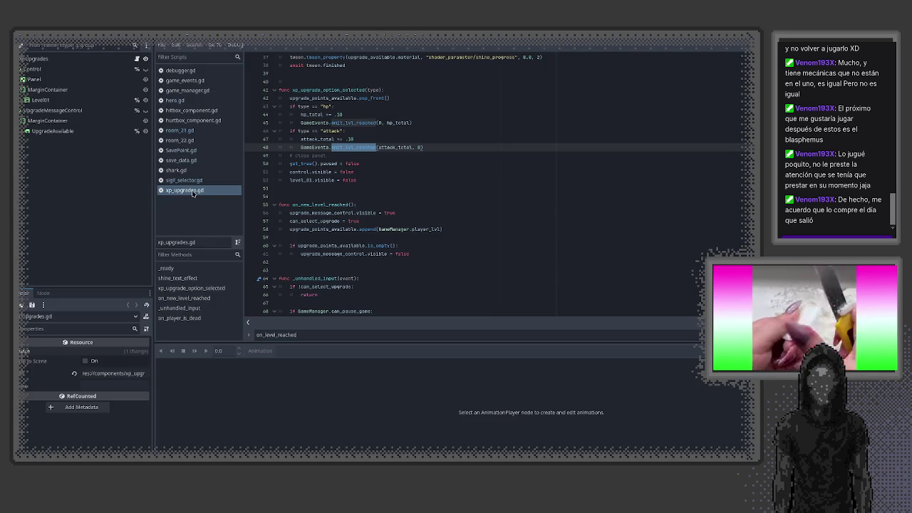
{"action": "left_click", "coordinate": [175, 101]}
{"action": "left_click", "coordinate": [501, 272]}
{"action": "scroll", "coordinate": [503, 273], "scroll_direction": "down", "scroll_amount": 5}
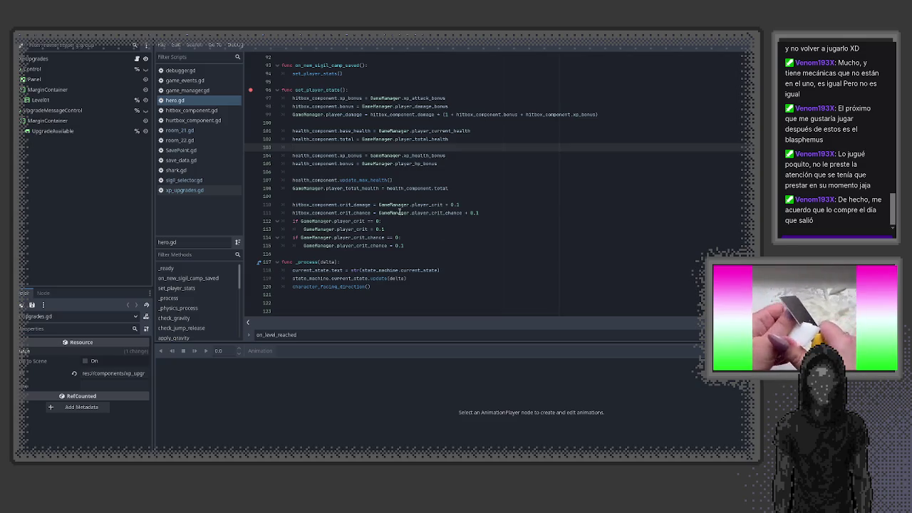
{"action": "double_click", "coordinate": [303, 204]}
{"action": "left_click_drag", "start_coordinate": [302, 204], "coordinate": [417, 207]}
{"action": "left_click", "coordinate": [451, 215]}
{"action": "double_click", "coordinate": [390, 204]}
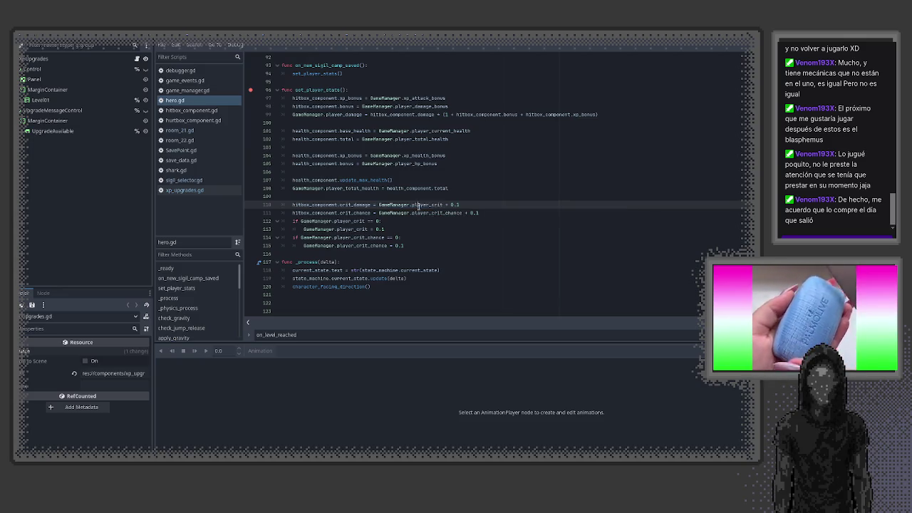
{"action": "left_click", "coordinate": [467, 204]}
{"action": "left_click_drag", "start_coordinate": [466, 204], "coordinate": [447, 204]}
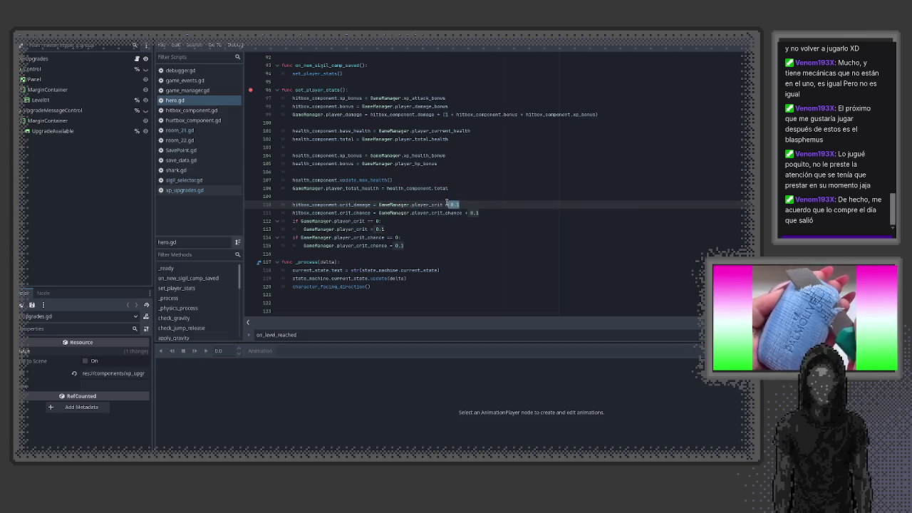
- Review the SavePoint.gd script
{"action": "left_click", "coordinate": [182, 150]}
{"action": "left_click", "coordinate": [393, 221]}
{"action": "scroll", "coordinate": [393, 221], "scroll_direction": "up", "scroll_amount": 4}
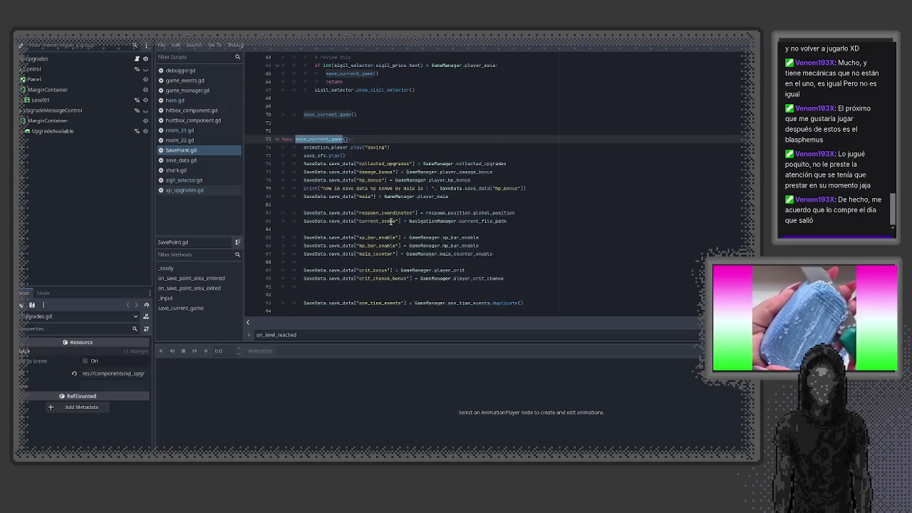
{"action": "scroll", "coordinate": [391, 221], "scroll_direction": "up", "scroll_amount": 19}
{"action": "scroll", "coordinate": [390, 221], "scroll_direction": "down", "scroll_amount": 20}
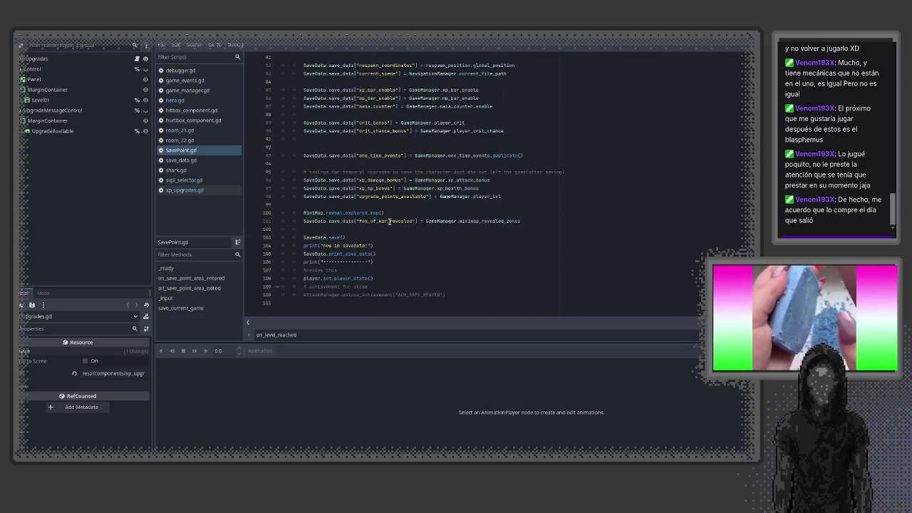
- Glance over save_data.gd, close it, and bring up sigil_selector.gd
{"action": "left_click", "coordinate": [181, 159]}
{"action": "scroll", "coordinate": [380, 235], "scroll_direction": "down", "scroll_amount": 5}
{"action": "scroll", "coordinate": [380, 235], "scroll_direction": "up", "scroll_amount": 20}
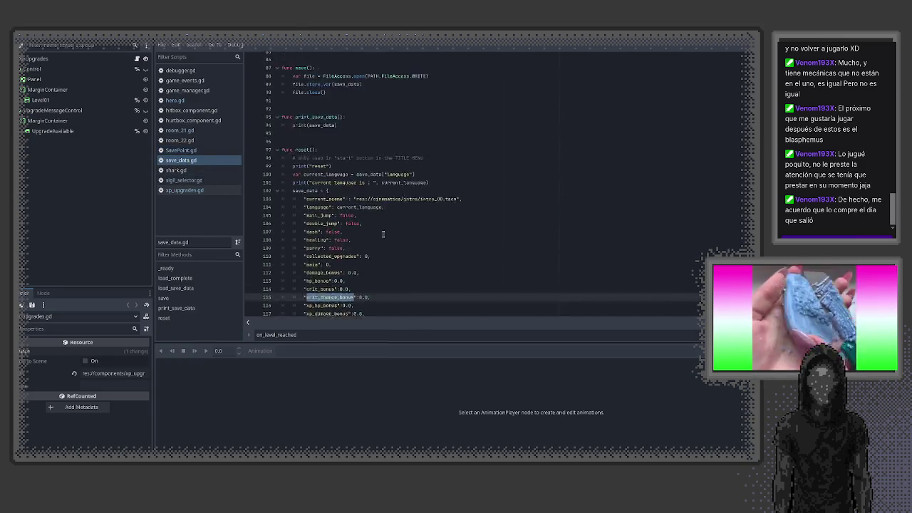
{"action": "key", "text": "ctrl+w"}
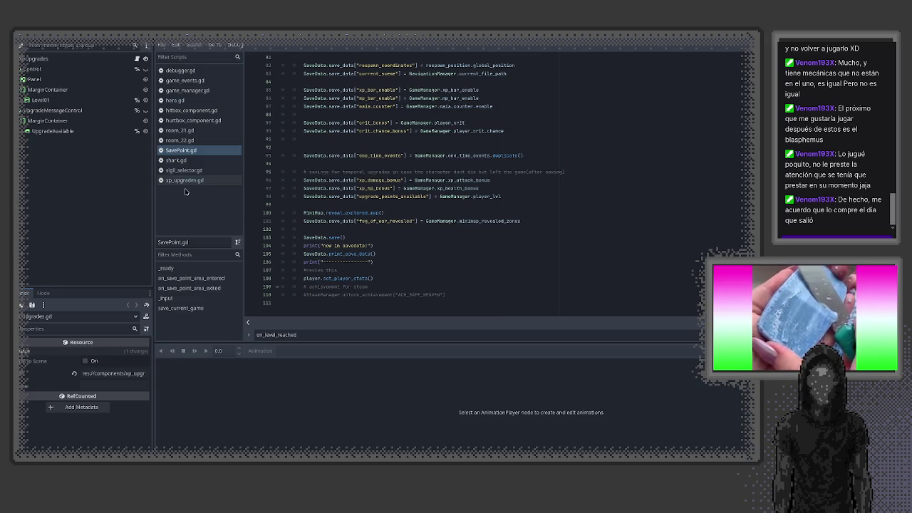
{"action": "left_click", "coordinate": [187, 170]}
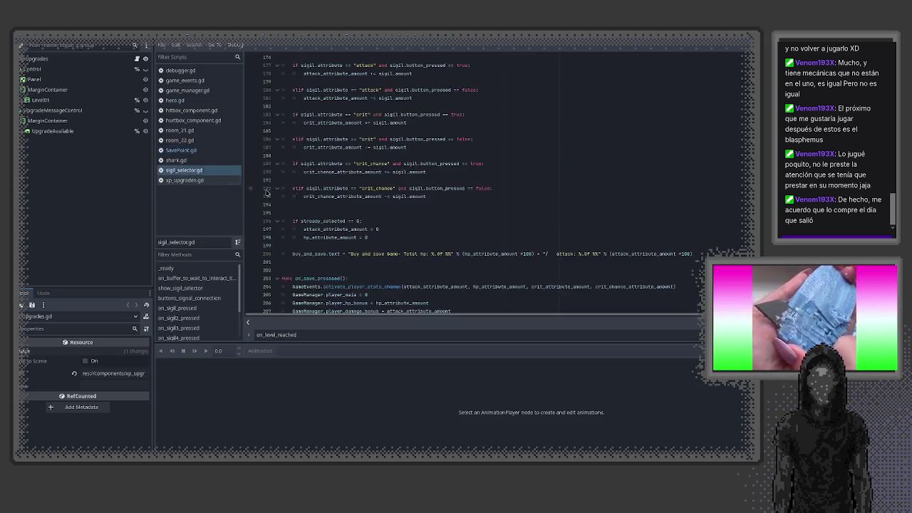
- Inspect the 0.1 bonus on the crit chance line and close shark.gd
{"action": "left_click", "coordinate": [464, 206]}
{"action": "left_click_drag", "start_coordinate": [495, 200], "coordinate": [429, 188]}
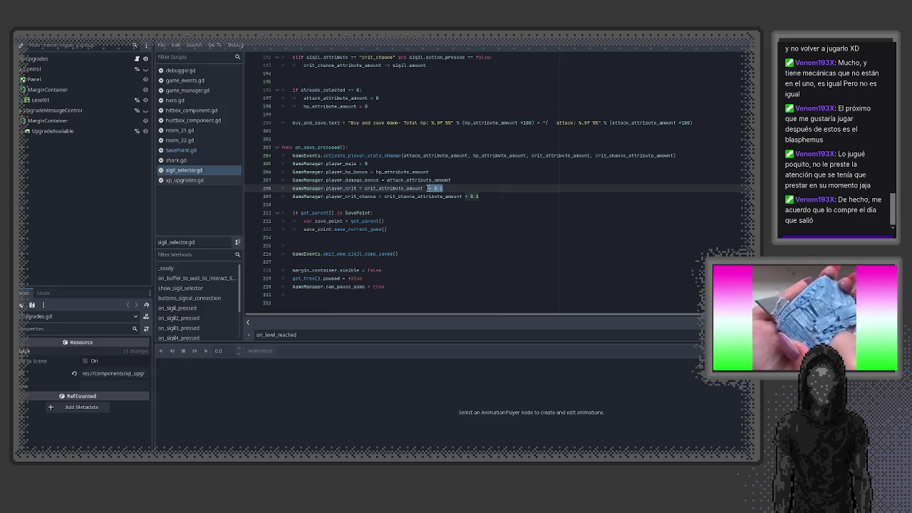
{"action": "double_click", "coordinate": [314, 147]}
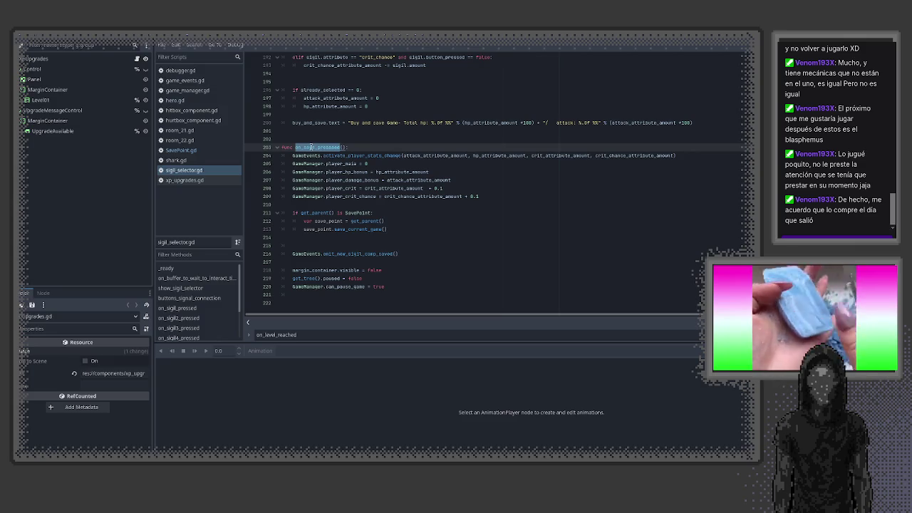
{"action": "middle_click", "coordinate": [187, 159]}
- Review SavePoint.gd's save code storing GameManager.player_crit_chance
{"action": "left_click", "coordinate": [181, 150]}
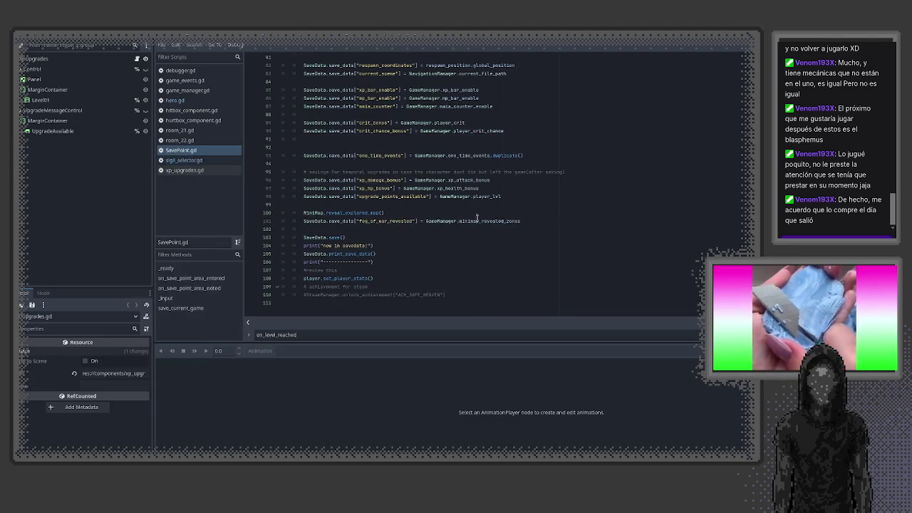
{"action": "scroll", "coordinate": [476, 220], "scroll_direction": "up", "scroll_amount": 5}
{"action": "scroll", "coordinate": [455, 253], "scroll_direction": "up", "scroll_amount": 6}
{"action": "scroll", "coordinate": [453, 250], "scroll_direction": "down", "scroll_amount": 6}
{"action": "scroll", "coordinate": [453, 249], "scroll_direction": "down", "scroll_amount": 4}
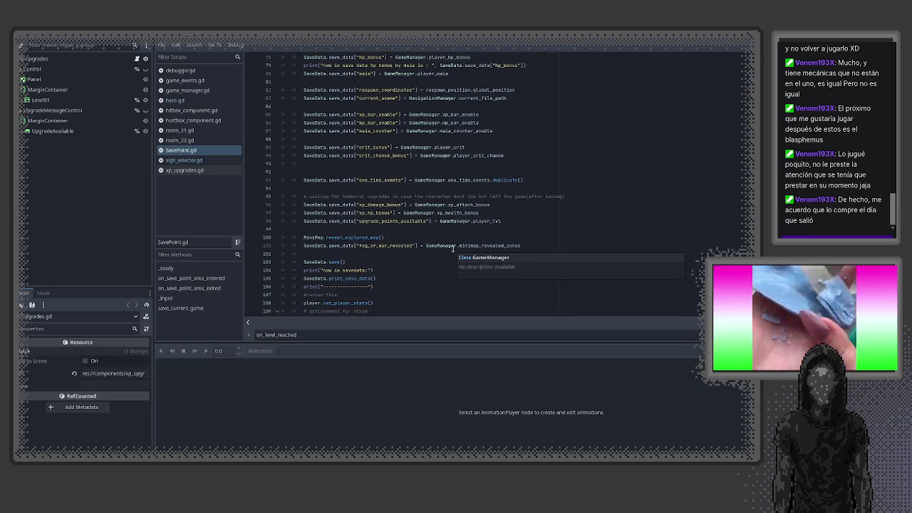
{"action": "scroll", "coordinate": [452, 248], "scroll_direction": "down", "scroll_amount": 1}
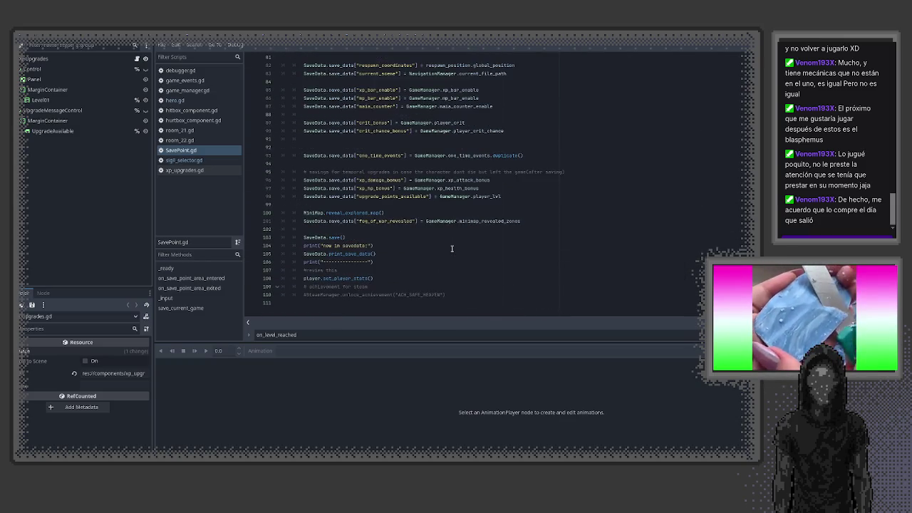
{"action": "scroll", "coordinate": [452, 248], "scroll_direction": "up", "scroll_amount": 3}
{"action": "scroll", "coordinate": [451, 249], "scroll_direction": "up", "scroll_amount": 2}
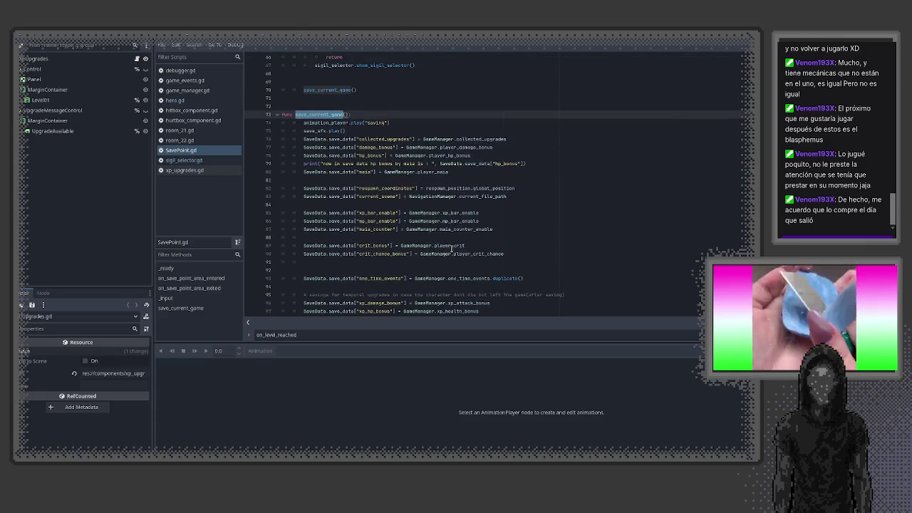
{"action": "scroll", "coordinate": [451, 248], "scroll_direction": "up", "scroll_amount": 4}
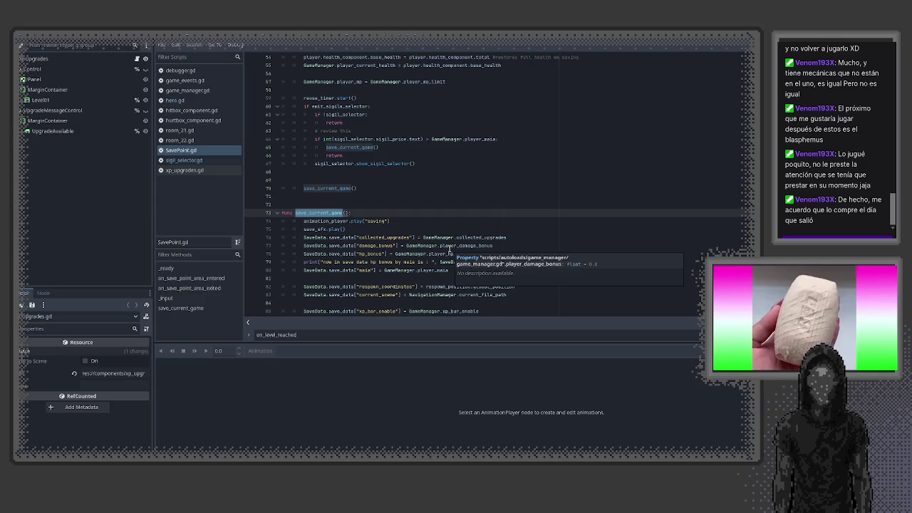
{"action": "scroll", "coordinate": [446, 248], "scroll_direction": "up", "scroll_amount": 11}
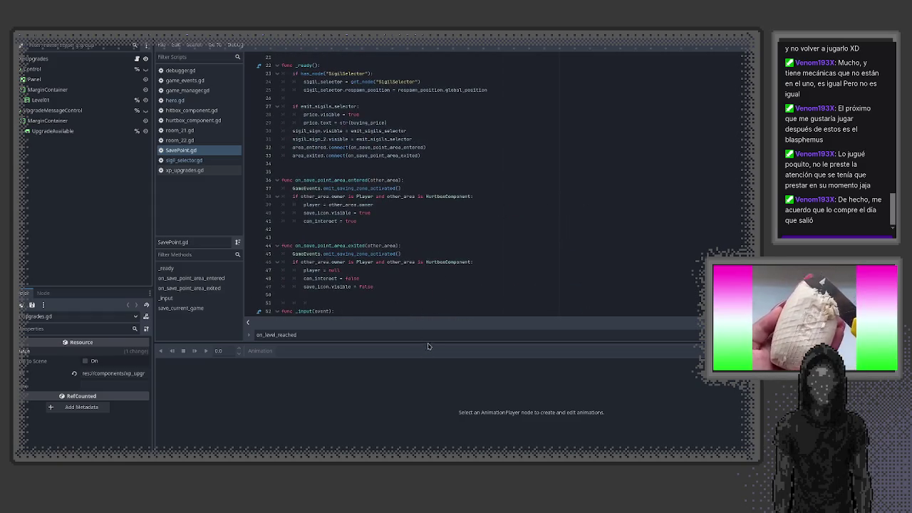
{"action": "scroll", "coordinate": [426, 351], "scroll_direction": "down", "scroll_amount": 5}
{"action": "scroll", "coordinate": [429, 348], "scroll_direction": "down", "scroll_amount": 3}
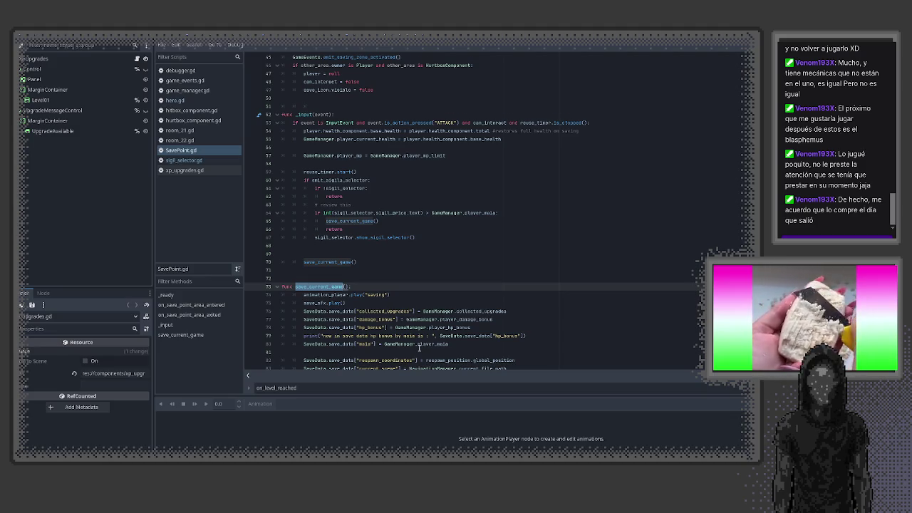
{"action": "scroll", "coordinate": [419, 348], "scroll_direction": "down", "scroll_amount": 6}
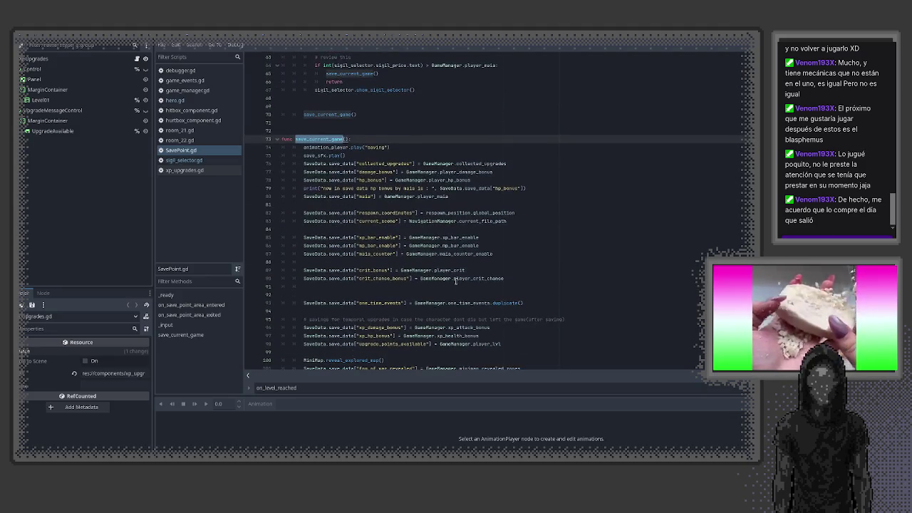
{"action": "left_click_drag", "start_coordinate": [421, 279], "coordinate": [503, 279]}
{"action": "left_click_drag", "start_coordinate": [415, 303], "coordinate": [519, 303]}
{"action": "scroll", "coordinate": [482, 308], "scroll_direction": "down", "scroll_amount": 3}
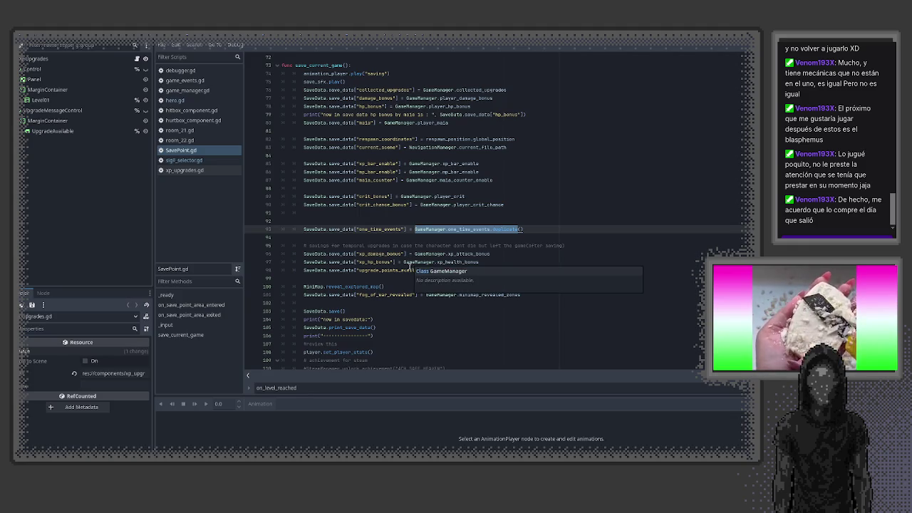
- Select '+ 0.1' on line 208 of sigil_selector.gd and search all project files for it
{"action": "left_click", "coordinate": [182, 161]}
{"action": "left_click", "coordinate": [182, 170]}
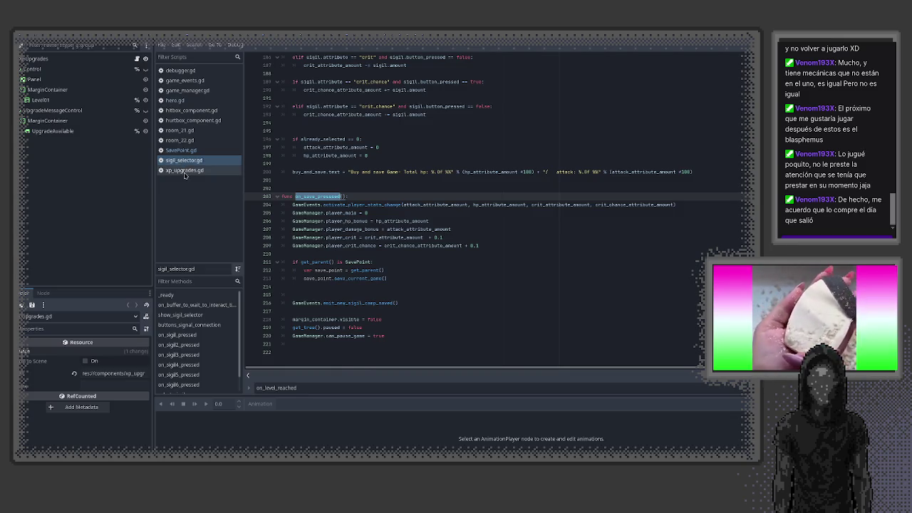
{"action": "scroll", "coordinate": [364, 264], "scroll_direction": "down", "scroll_amount": 4}
{"action": "left_click", "coordinate": [184, 160]}
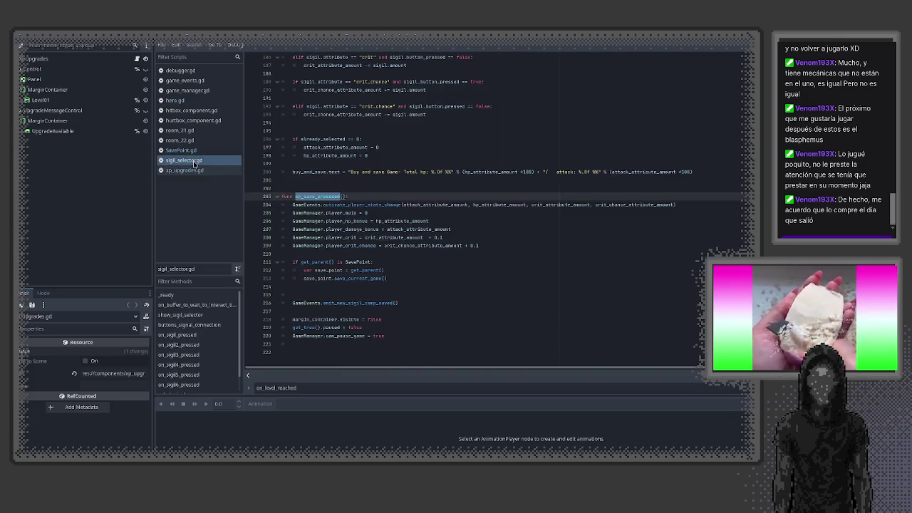
{"action": "left_click_drag", "start_coordinate": [429, 237], "coordinate": [440, 237]}
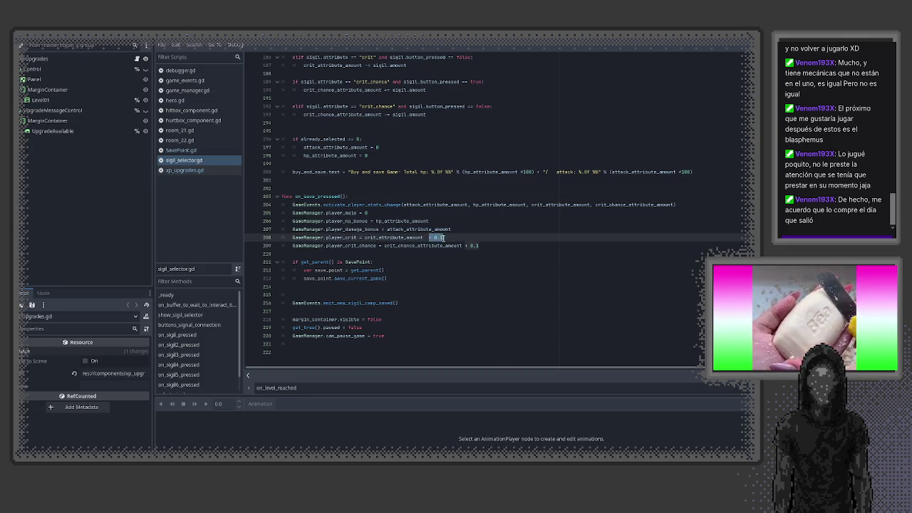
{"action": "key", "text": "ctrl+shift+f"}
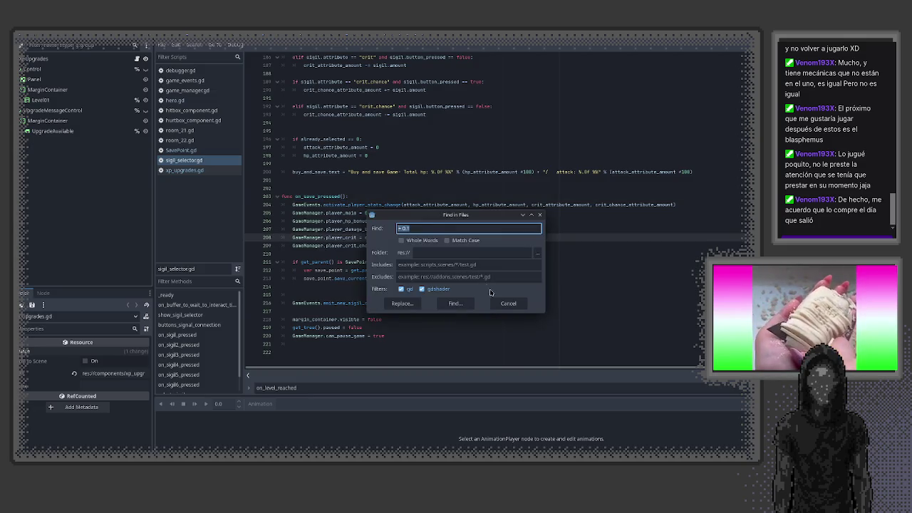
- Find every '+ 0.1' match and jump to hero.gd's crit lines 110–111
{"action": "left_click", "coordinate": [449, 300]}
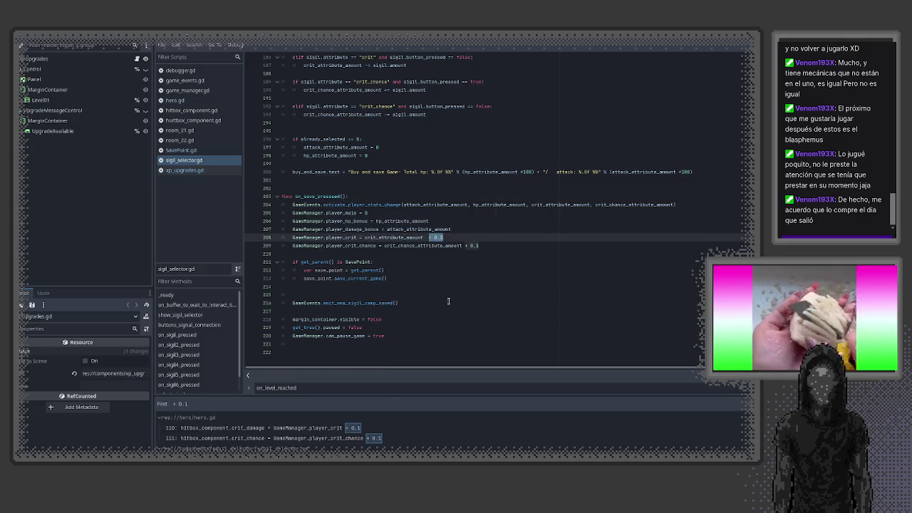
{"action": "left_click", "coordinate": [327, 429]}
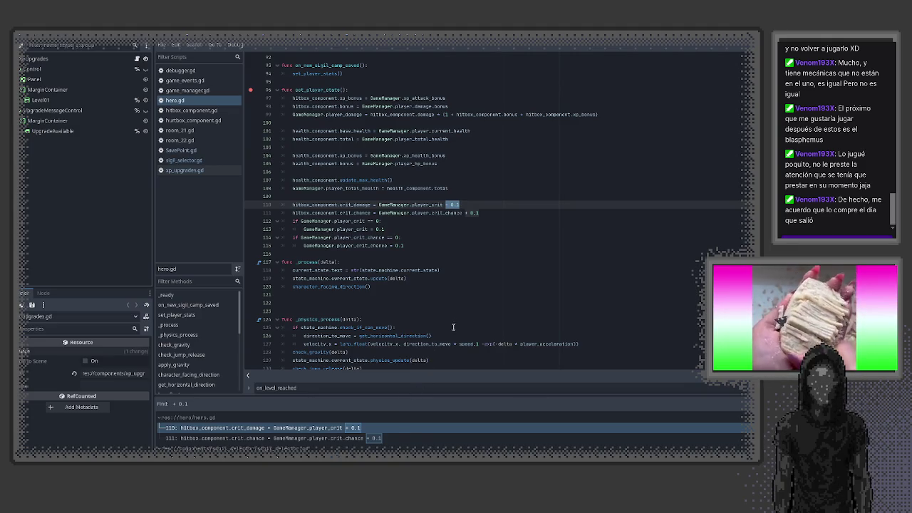
{"action": "left_click", "coordinate": [468, 205]}
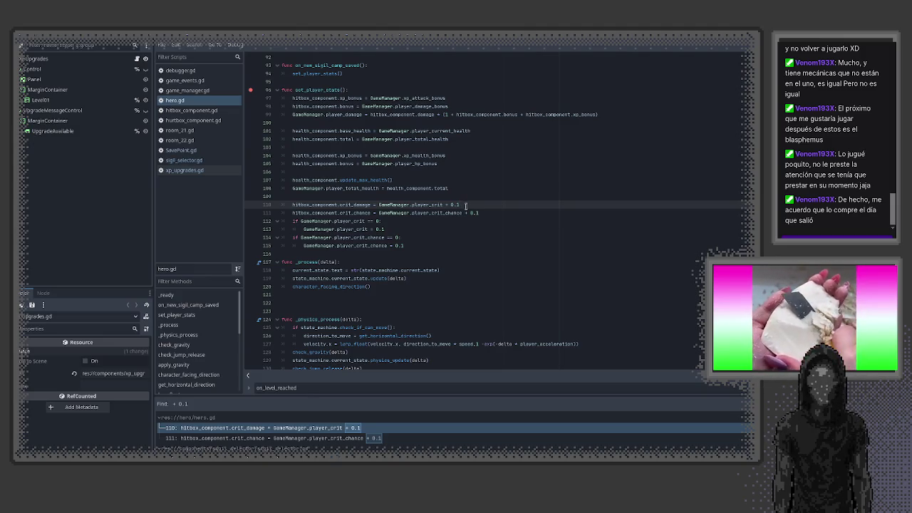
{"action": "left_click_drag", "start_coordinate": [489, 214], "coordinate": [286, 206]}
- Close the hitbox, hurtbox, room and save point scripts
{"action": "middle_click", "coordinate": [191, 113]}
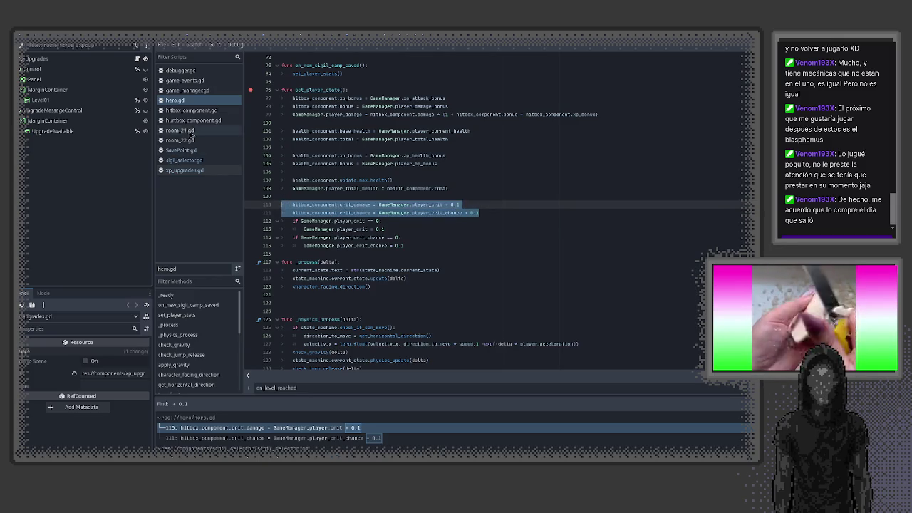
{"action": "middle_click", "coordinate": [192, 112]}
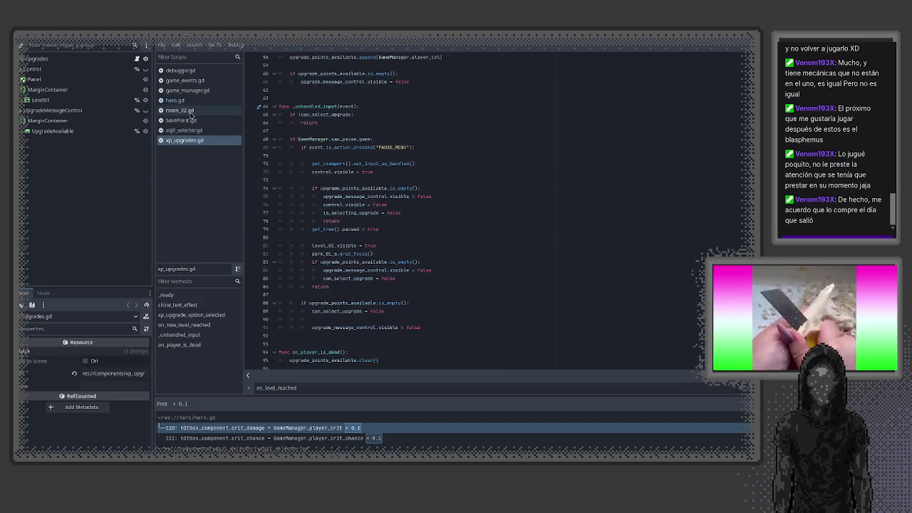
{"action": "middle_click", "coordinate": [191, 113]}
{"action": "middle_click", "coordinate": [191, 113]}
{"action": "middle_click", "coordinate": [190, 112]}
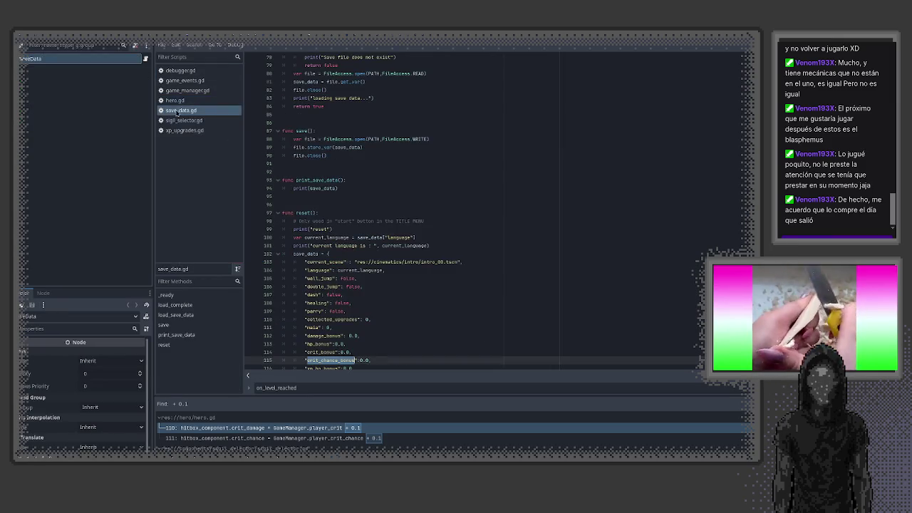
- Close save_data.gd and open the room 22 and save point scenes
{"action": "key", "text": "ctrl+w"}
{"action": "left_click", "coordinate": [240, 36]}
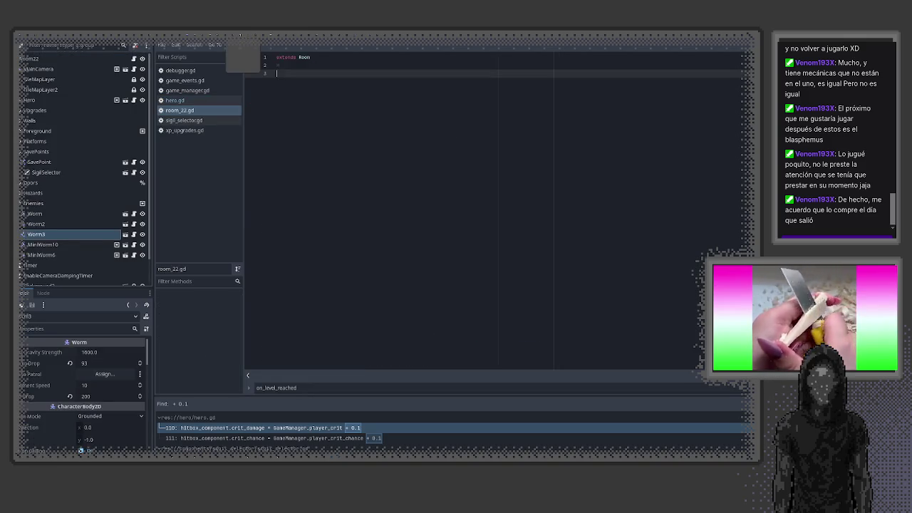
{"action": "left_click", "coordinate": [246, 43]}
{"action": "left_click", "coordinate": [434, 255]}
{"action": "scroll", "coordinate": [434, 251], "scroll_direction": "down", "scroll_amount": 2}
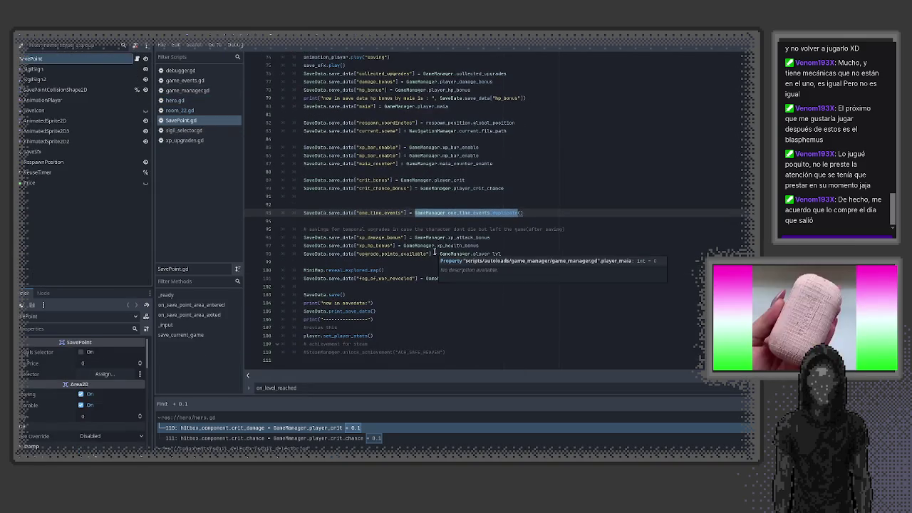
{"action": "scroll", "coordinate": [362, 218], "scroll_direction": "up", "scroll_amount": 1}
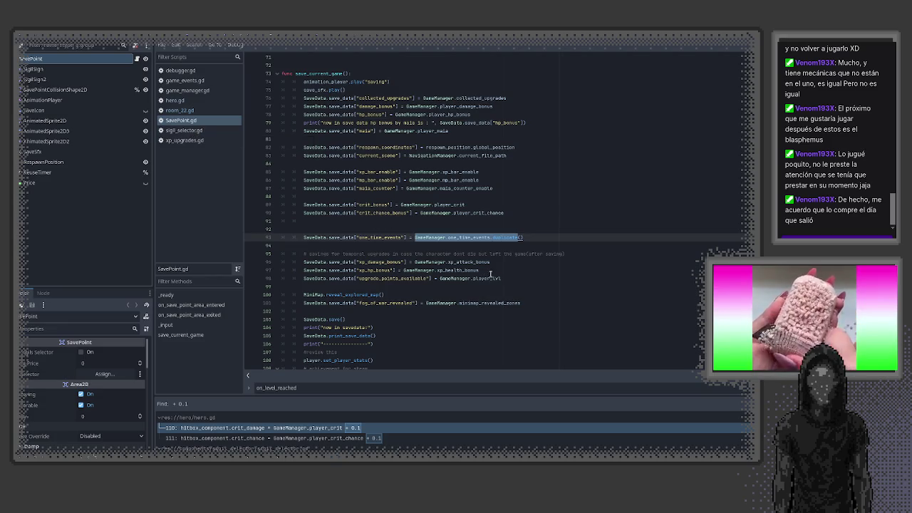
- Review hero.gd's + 0.1 crit bonuses on lines 110–111, then move to line 106
{"action": "left_click", "coordinate": [181, 111]}
{"action": "left_click", "coordinate": [175, 101]}
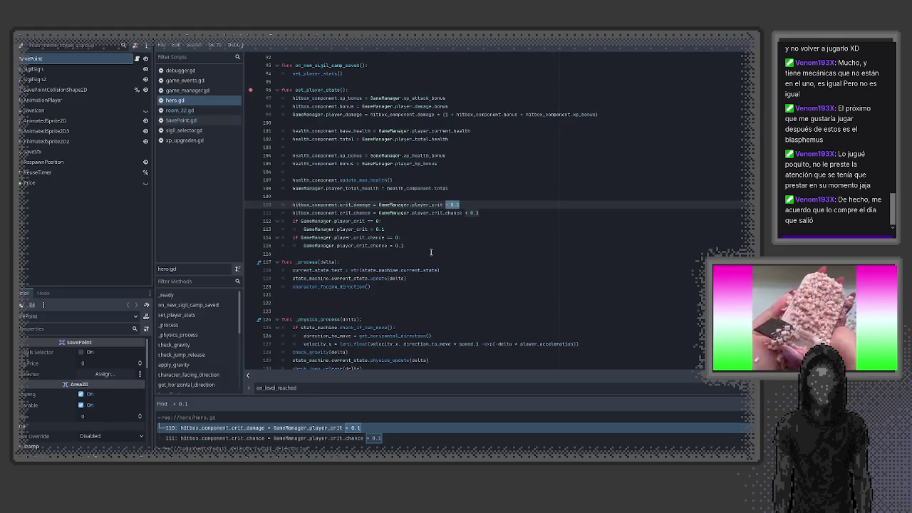
{"action": "left_click", "coordinate": [495, 213]}
{"action": "left_click_drag", "start_coordinate": [494, 214], "coordinate": [270, 206]}
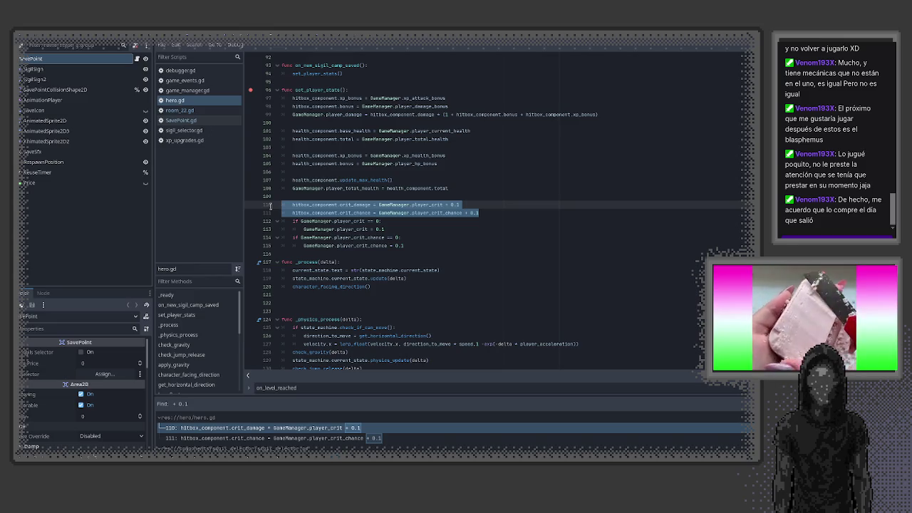
{"action": "left_click", "coordinate": [494, 213]}
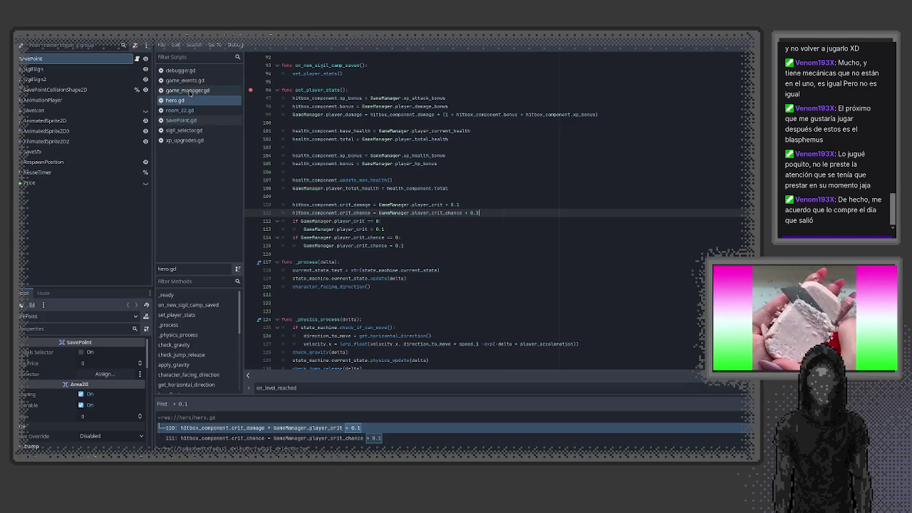
{"action": "left_click", "coordinate": [457, 170]}
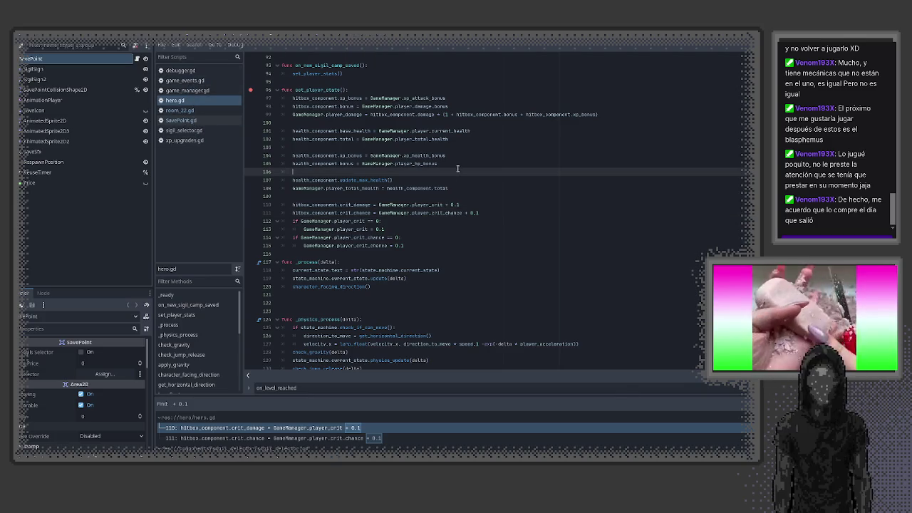
- Quick-open the hitbox_component scene by searching 'hit'
{"action": "key", "text": "ctrl+shift+o"}
{"action": "type", "text": "hit"}
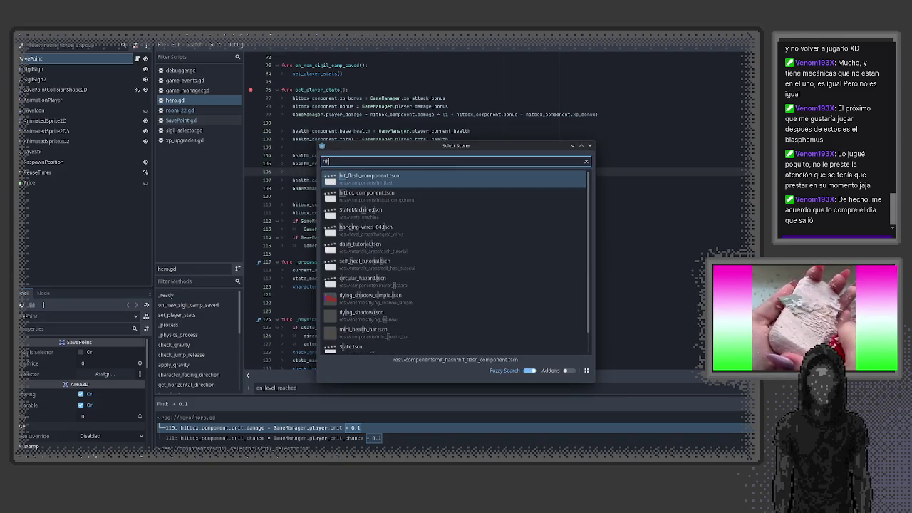
{"action": "key", "text": "Down"}
{"action": "key", "text": "Return"}
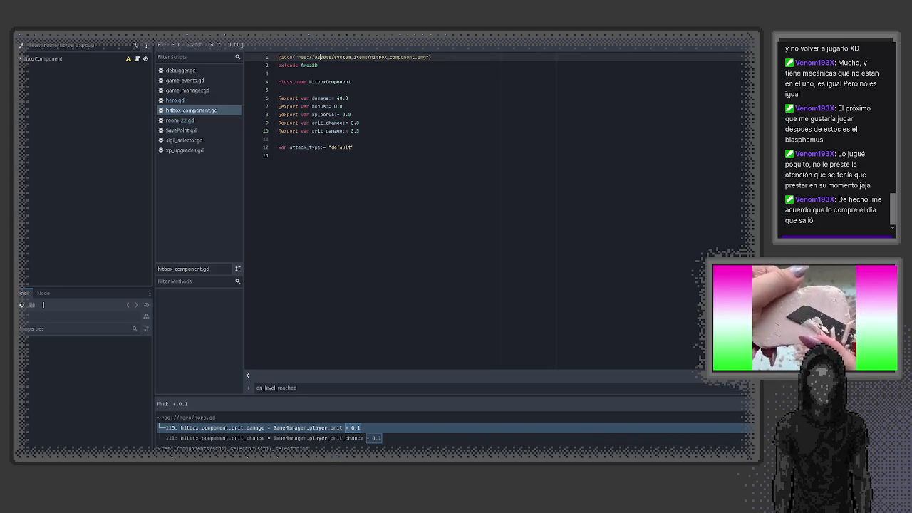
- Inspect the crit_chance variable on line 9, then return to the SavePoint script
{"action": "key", "text": "Down"}
{"action": "key", "text": "Down"}
{"action": "key", "text": "Down"}
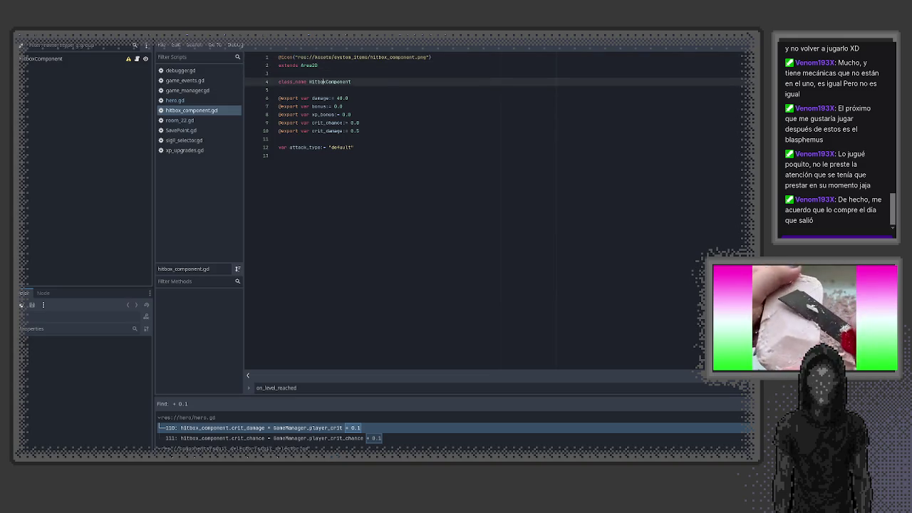
{"action": "key", "text": "Down"}
{"action": "key", "text": "Down"}
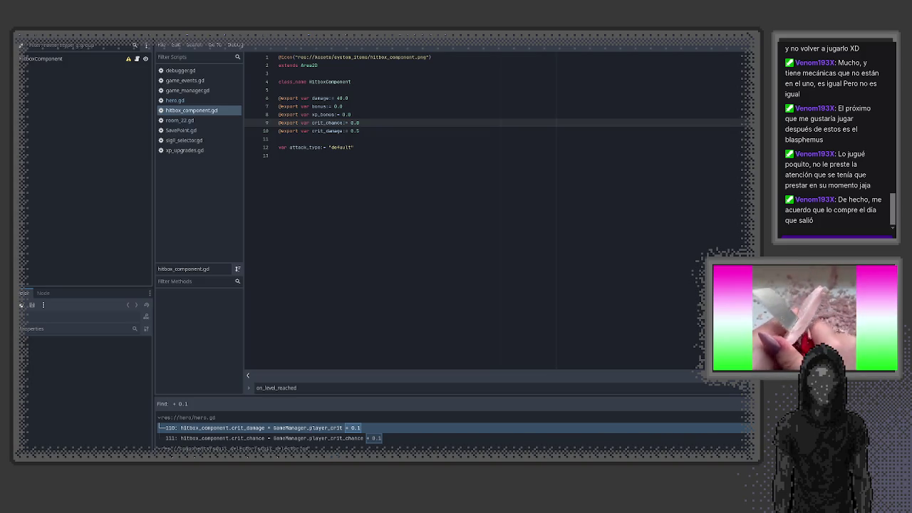
{"action": "double_click", "coordinate": [327, 123]}
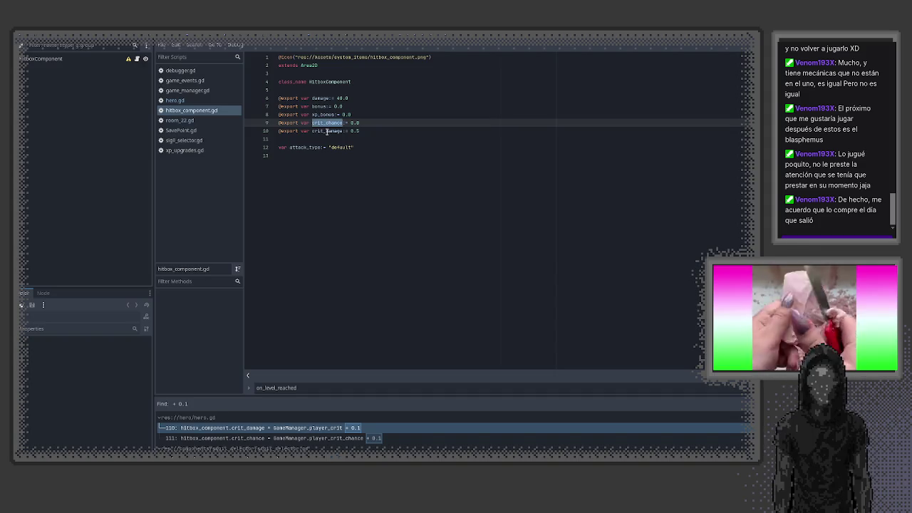
{"action": "double_click", "coordinate": [327, 131]}
{"action": "double_click", "coordinate": [332, 124]}
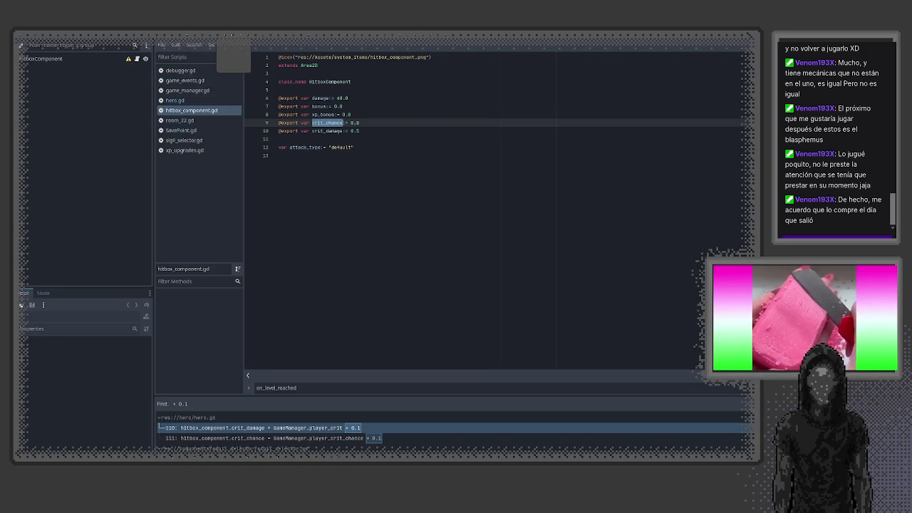
{"action": "key", "text": "ctrl+Tab"}
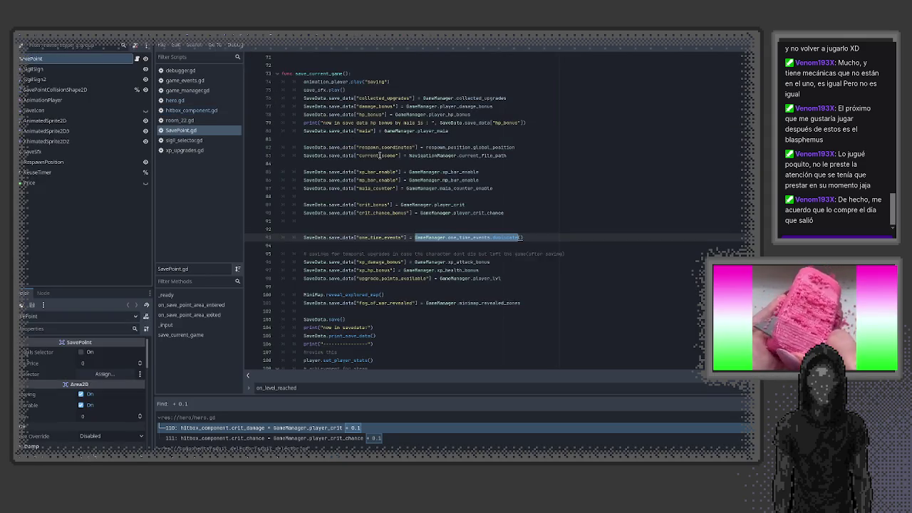
- Check SavePoint.gd's GameManager.player_crit and player_crit_chance on lines 89–90
{"action": "left_click_drag", "start_coordinate": [401, 205], "coordinate": [465, 204]}
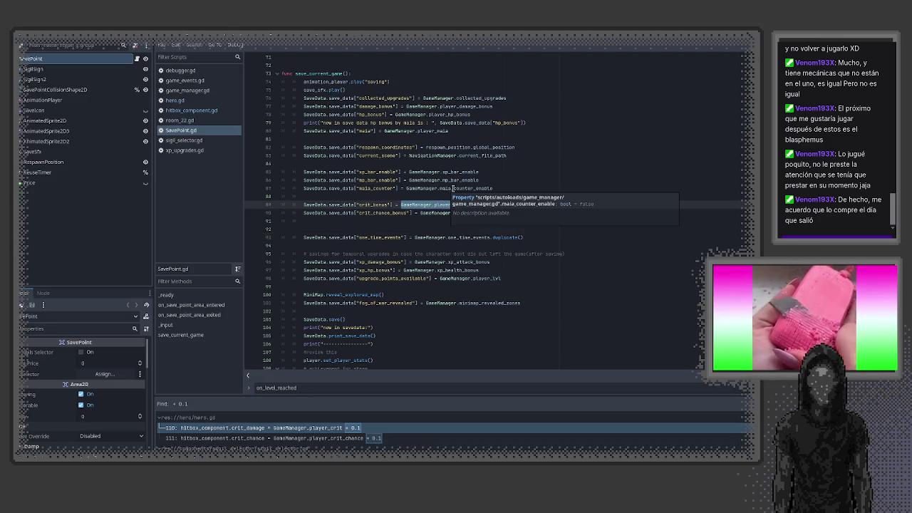
{"action": "left_click", "coordinate": [485, 212]}
{"action": "left_click_drag", "start_coordinate": [504, 212], "coordinate": [420, 213]}
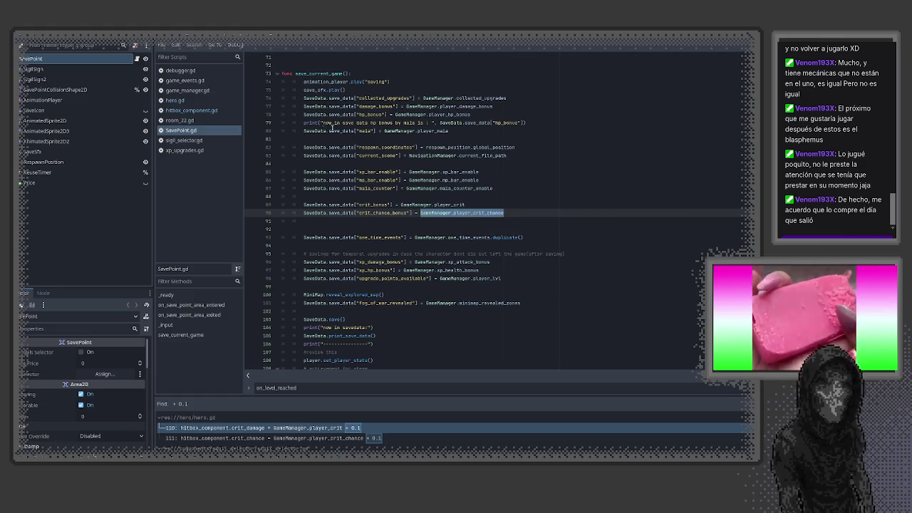
- Compare the + 0.1 bonuses on lines 208–209 of sigil_selector.gd
{"action": "left_click", "coordinate": [193, 140]}
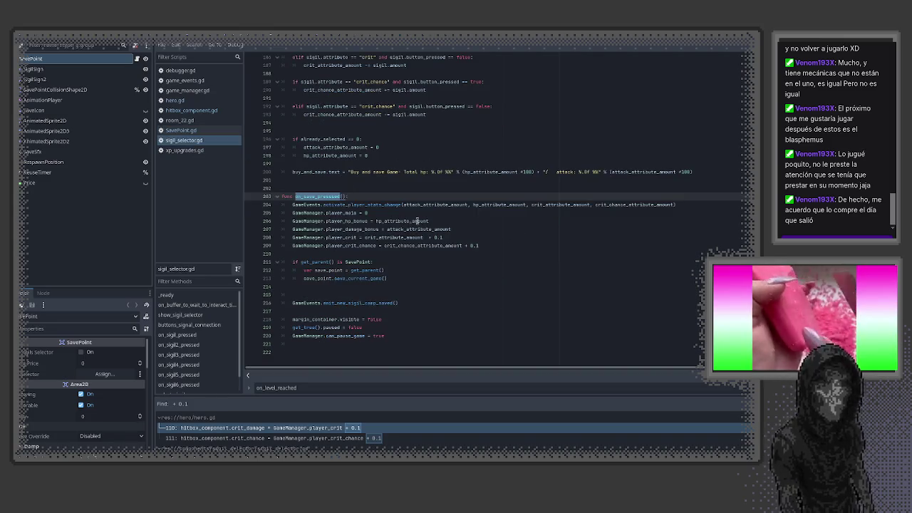
{"action": "left_click", "coordinate": [441, 237]}
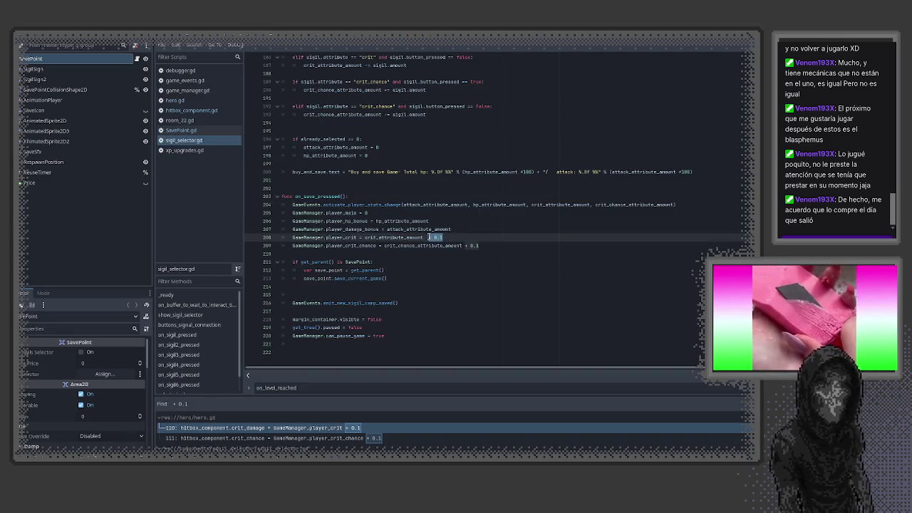
{"action": "left_click_drag", "start_coordinate": [443, 237], "coordinate": [427, 238]}
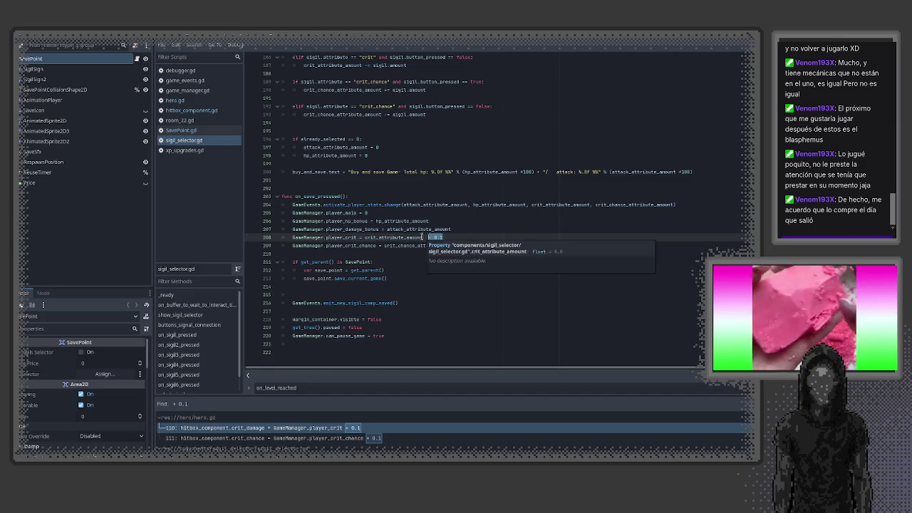
{"action": "left_click_drag", "start_coordinate": [479, 246], "coordinate": [465, 246]}
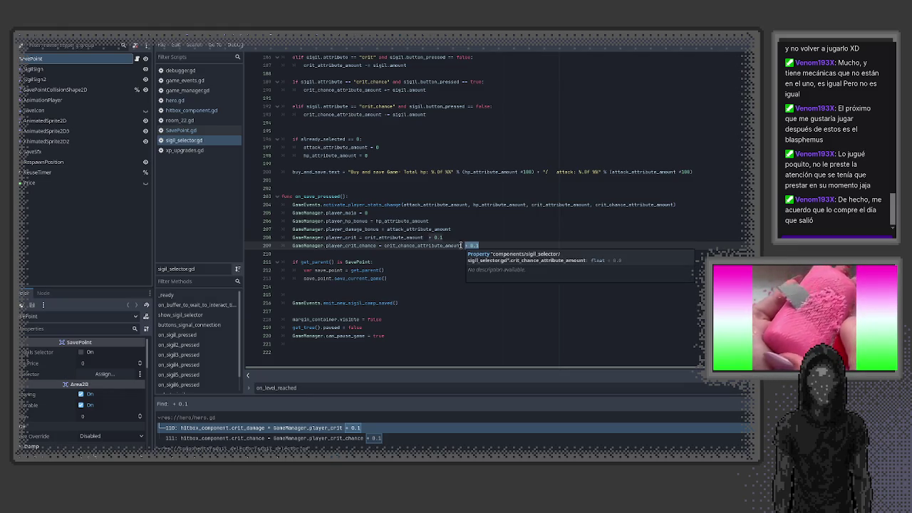
{"action": "left_click_drag", "start_coordinate": [426, 238], "coordinate": [436, 237]}
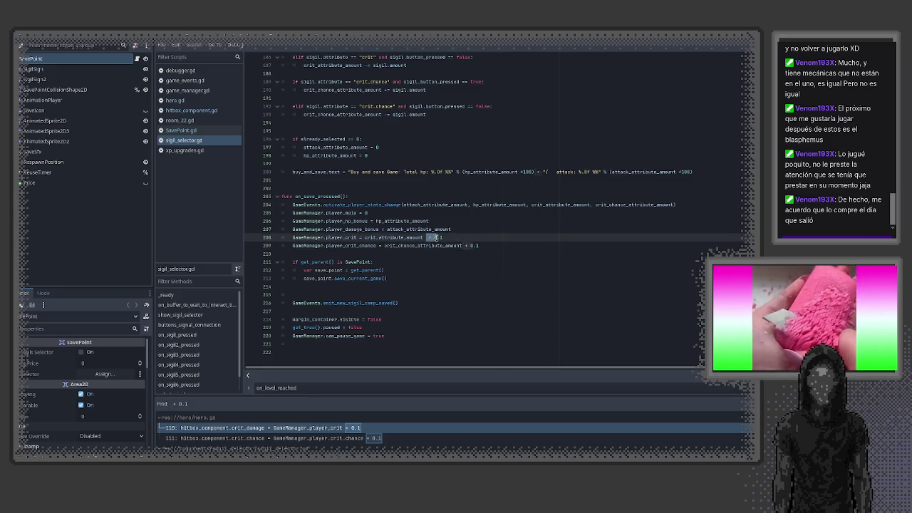
- Return to SavePoint.gd's save_current_game and close the search results panel
{"action": "left_click", "coordinate": [184, 132]}
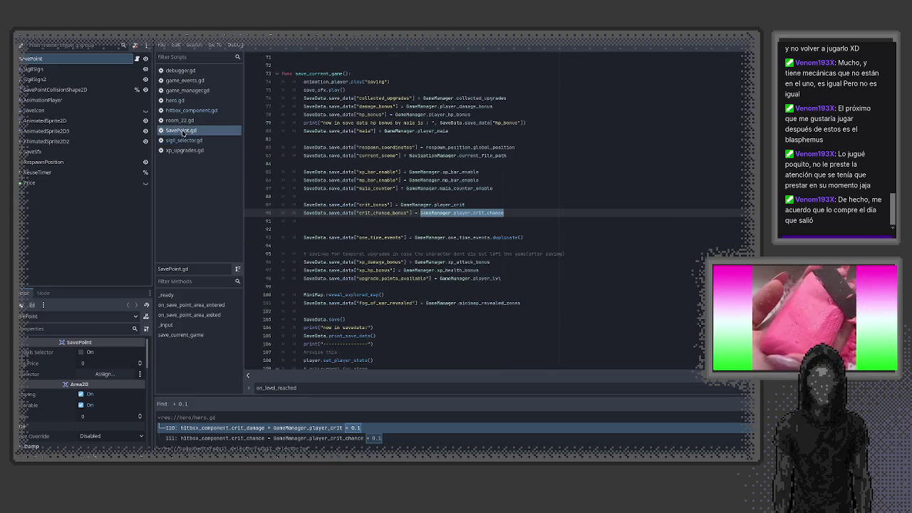
{"action": "scroll", "coordinate": [442, 216], "scroll_direction": "down", "scroll_amount": 1}
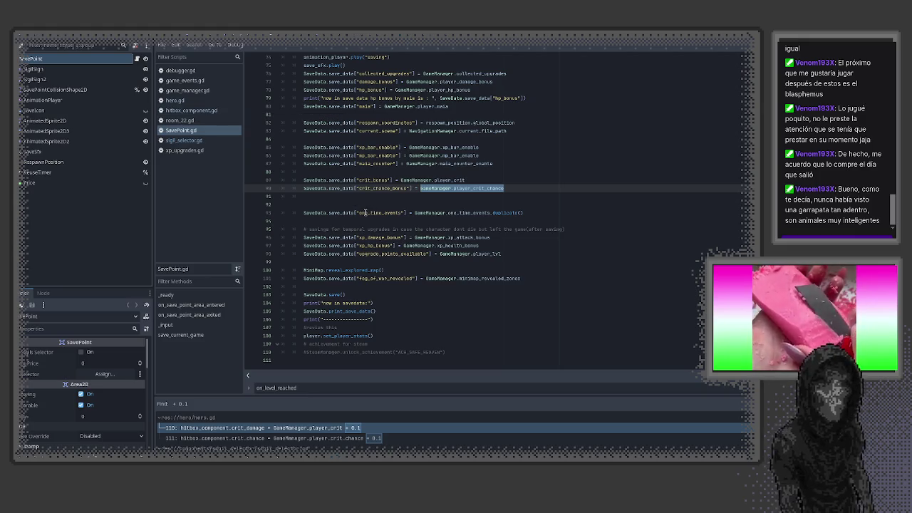
{"action": "scroll", "coordinate": [365, 212], "scroll_direction": "up", "scroll_amount": 3}
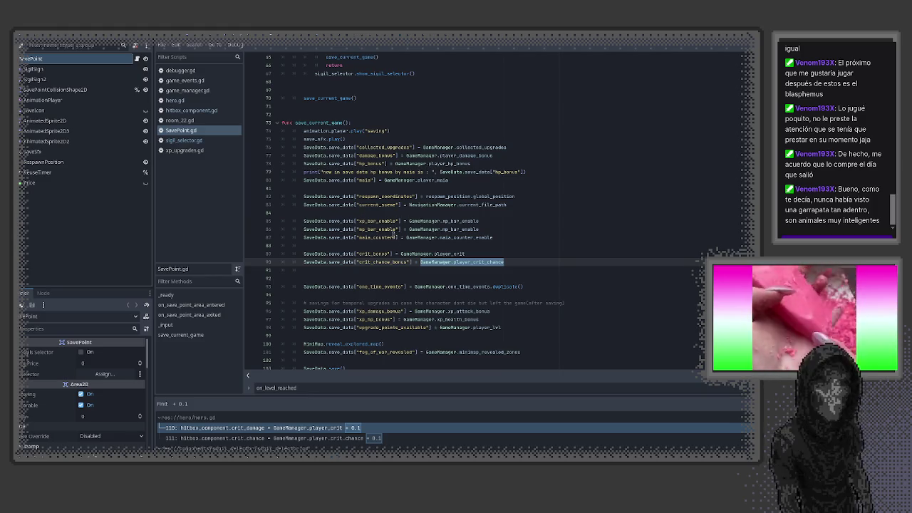
{"action": "mouse_move", "coordinate": [415, 286]}
{"action": "left_mouse_down"}
{"action": "mouse_move", "coordinate": [526, 286]}
{"action": "mouse_move", "coordinate": [427, 279]}
{"action": "left_mouse_up"}
{"action": "scroll", "coordinate": [516, 285], "scroll_direction": "down", "scroll_amount": 3}
{"action": "left_click", "coordinate": [503, 280]}
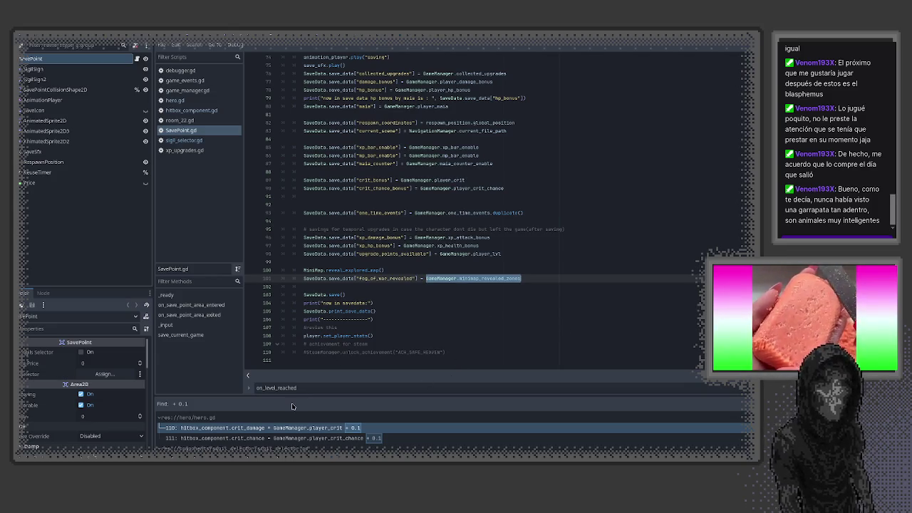
{"action": "key", "text": "Escape"}
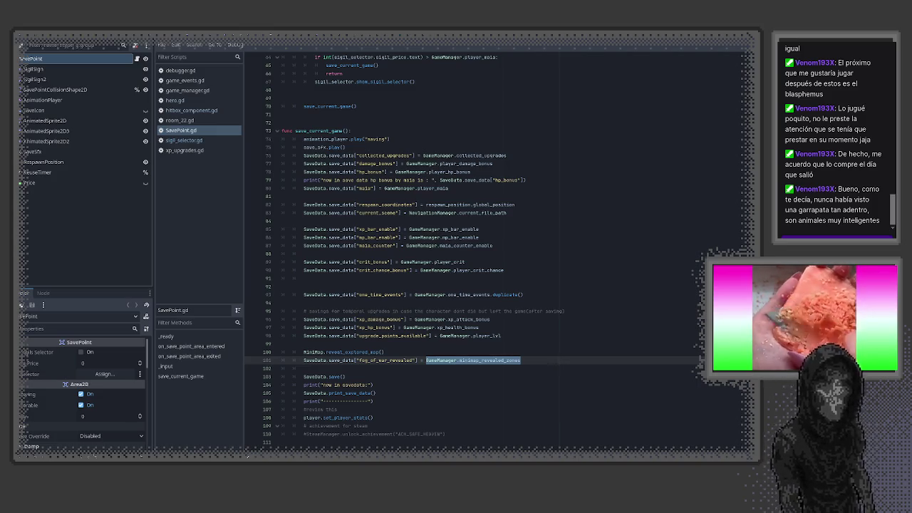
- Locate the empty lines 102, 92 and 88 in SavePoint.gd
{"action": "left_click", "coordinate": [535, 365]}
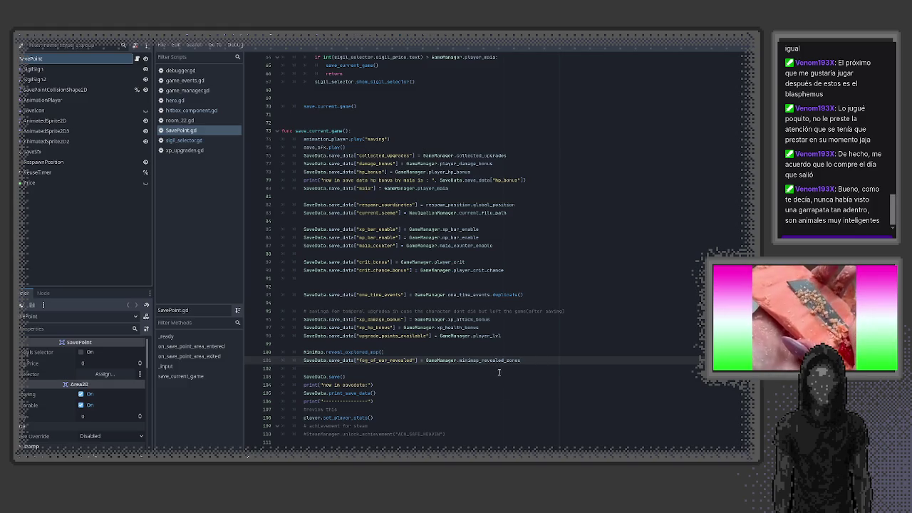
{"action": "left_click", "coordinate": [416, 369]}
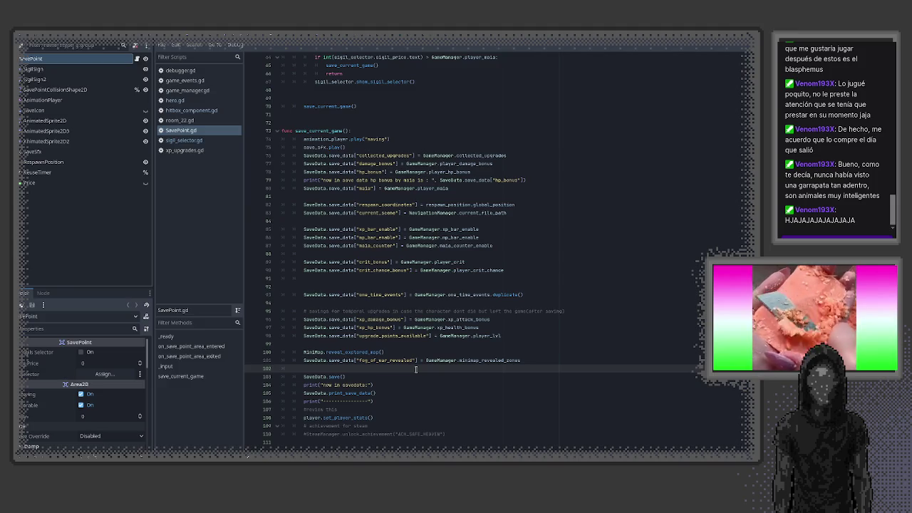
{"action": "key", "text": "Tab"}
{"action": "scroll", "coordinate": [430, 370], "scroll_direction": "up", "scroll_amount": 4}
{"action": "left_click", "coordinate": [427, 385]}
{"action": "left_click", "coordinate": [441, 354]}
{"action": "scroll", "coordinate": [432, 362], "scroll_direction": "down", "scroll_amount": 1}
{"action": "scroll", "coordinate": [432, 363], "scroll_direction": "down", "scroll_amount": 1}
{"action": "scroll", "coordinate": [432, 363], "scroll_direction": "down", "scroll_amount": 3}
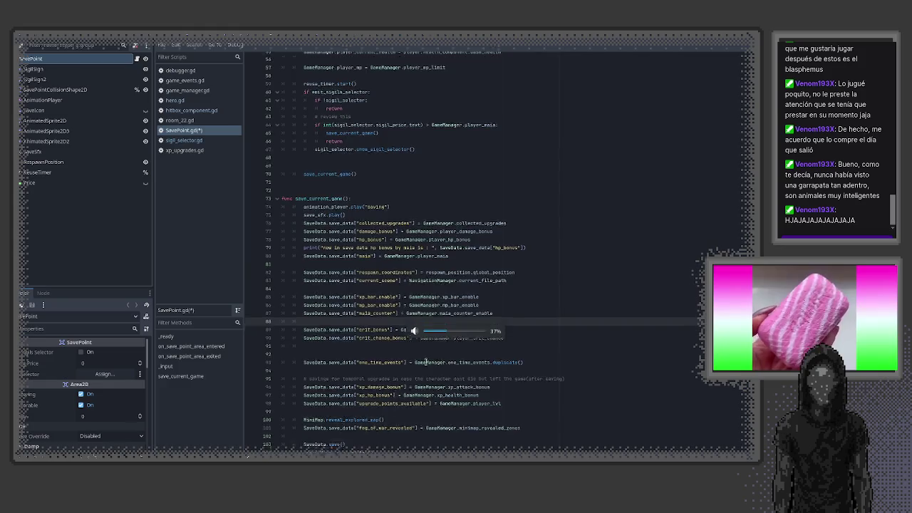
{"action": "left_click", "coordinate": [382, 368]}
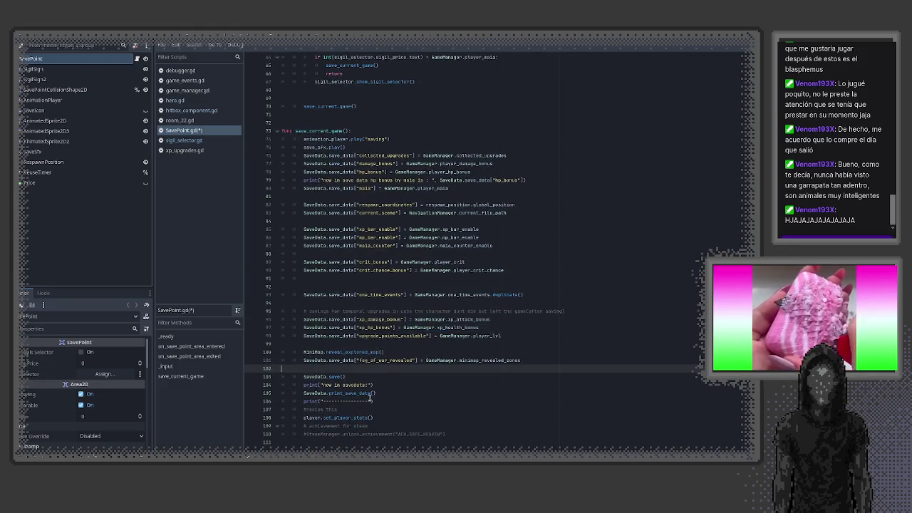
- Delete the stray blank line 92 and save SavePoint.gd
{"action": "left_click_drag", "start_coordinate": [378, 419], "coordinate": [296, 420]}
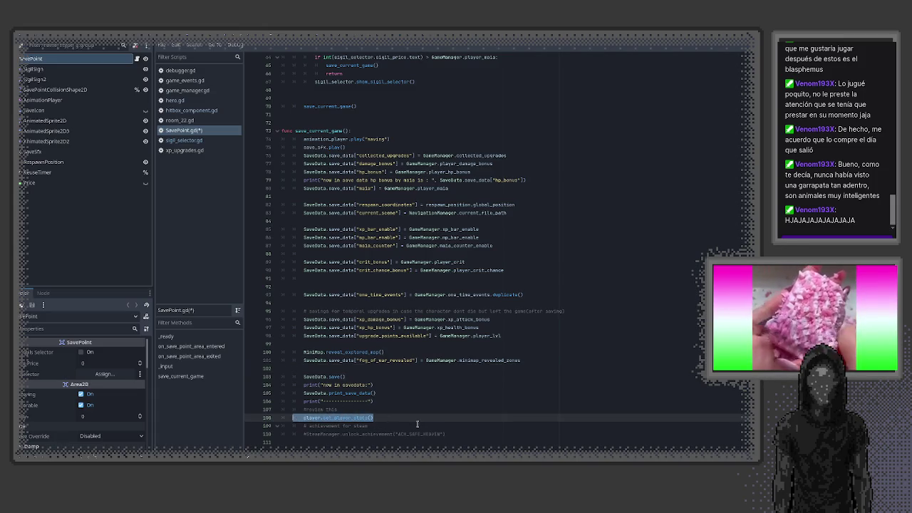
{"action": "scroll", "coordinate": [417, 424], "scroll_direction": "up", "scroll_amount": 5}
{"action": "left_click", "coordinate": [400, 408]}
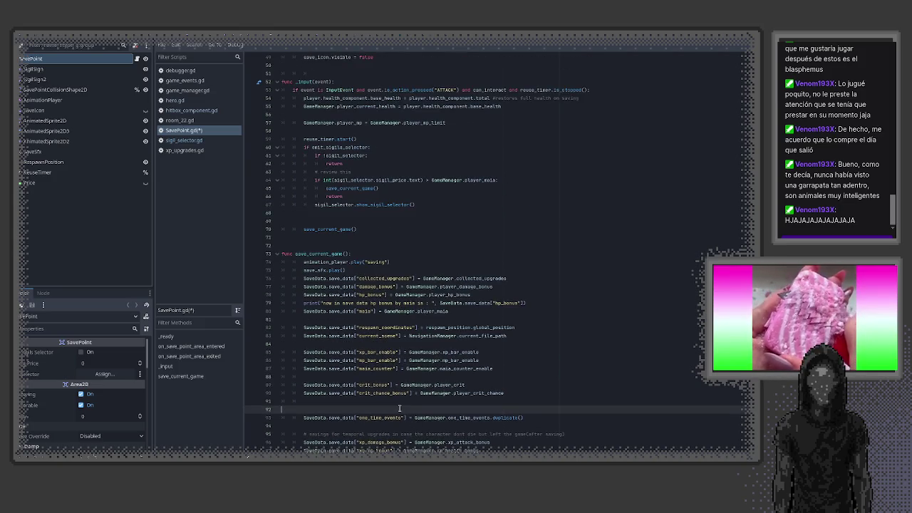
{"action": "key", "text": "BackSpace"}
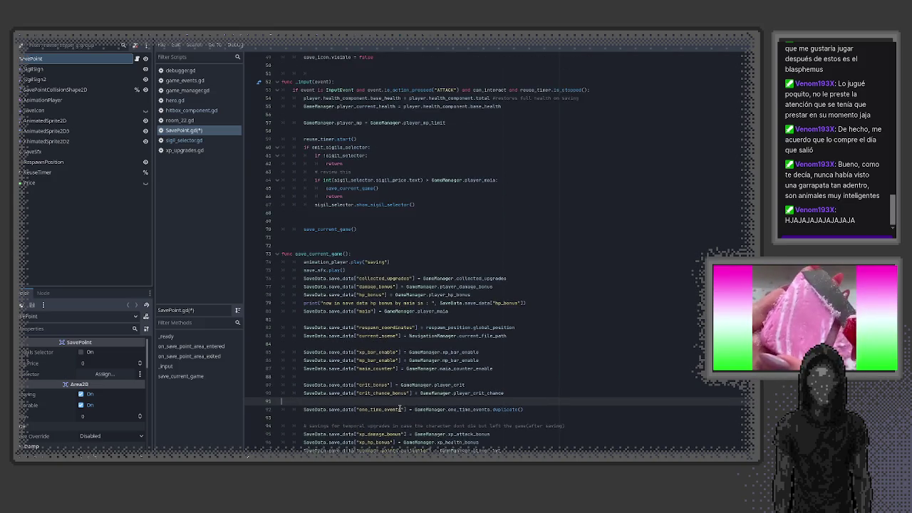
{"action": "left_click", "coordinate": [352, 375]}
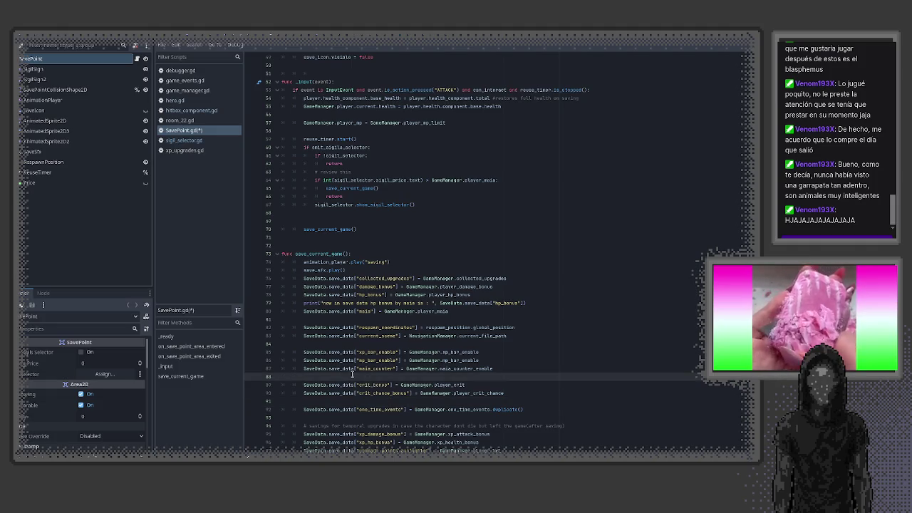
{"action": "key", "text": "ctrl+s"}
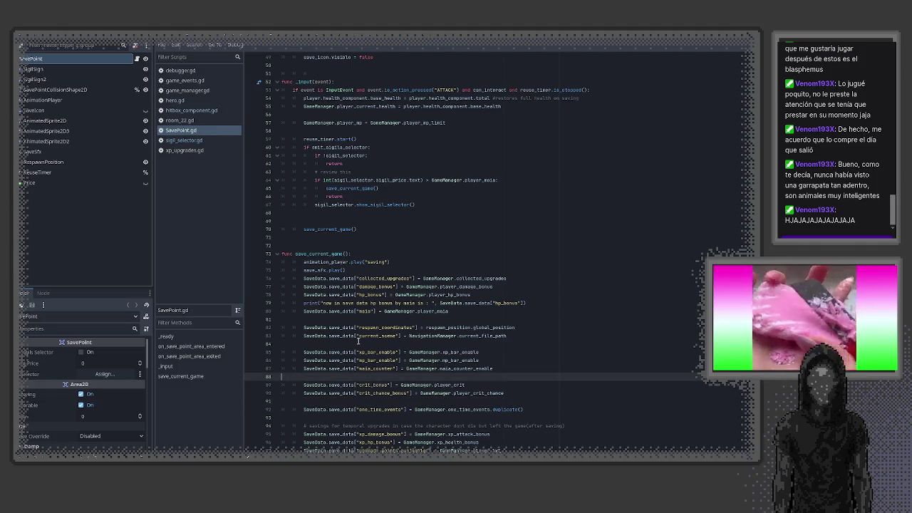
- Remove the blank line above the save_current_game() call and save again
{"action": "left_click", "coordinate": [333, 228]}
{"action": "key", "text": "Up"}
{"action": "key", "text": "BackSpace"}
{"action": "key", "text": "ctrl+s"}
{"action": "scroll", "coordinate": [388, 258], "scroll_direction": "up", "scroll_amount": 3}
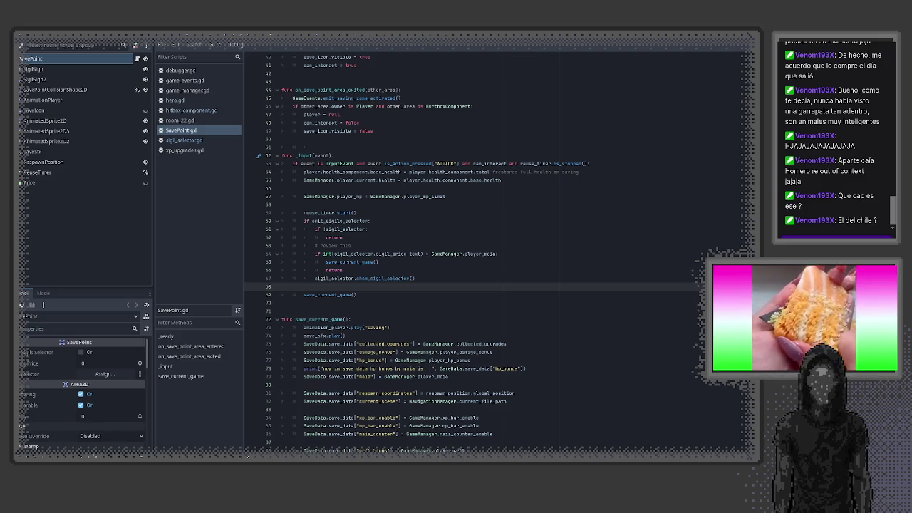
{"action": "key", "text": "alt+Tab"}
{"action": "scroll", "coordinate": [499, 285], "scroll_direction": "up", "scroll_amount": 5}
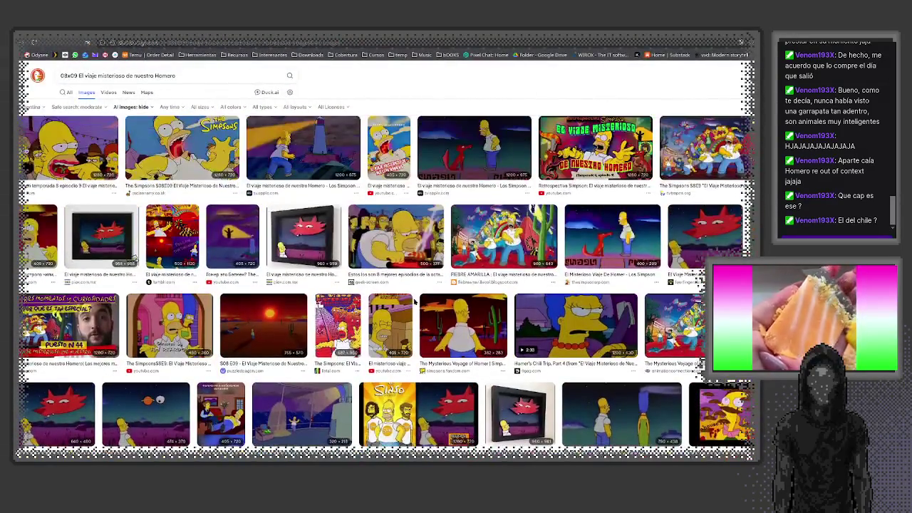
{"action": "scroll", "coordinate": [484, 271], "scroll_direction": "down", "scroll_amount": 5}
{"action": "scroll", "coordinate": [552, 228], "scroll_direction": "up", "scroll_amount": 5}
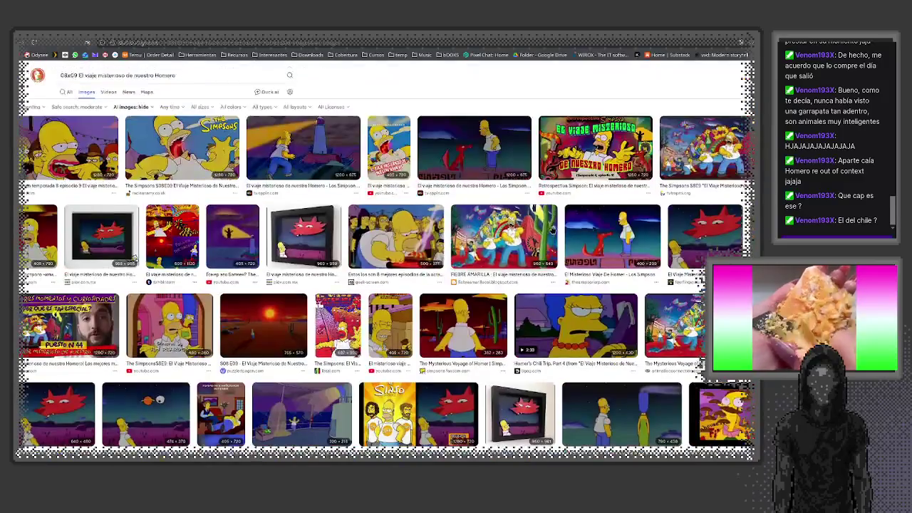
{"action": "key", "text": "alt+Tab"}
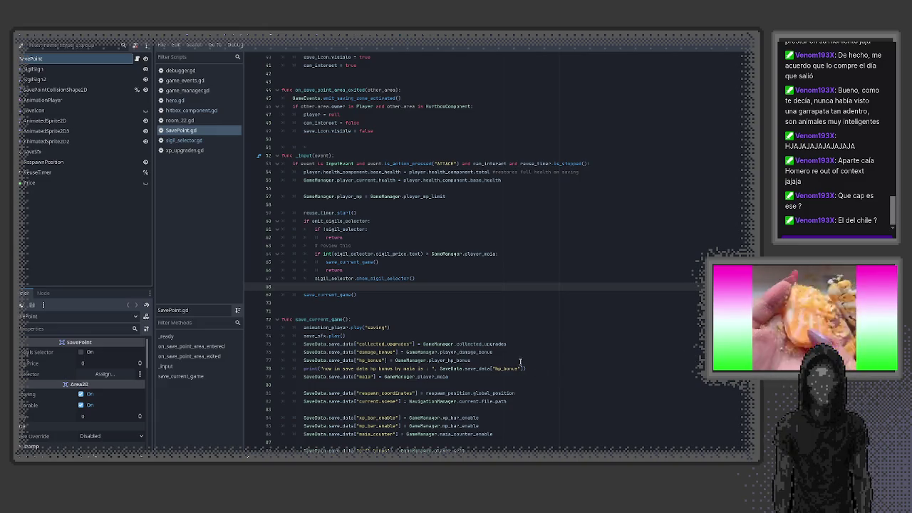
- Look over hitbox_component.gd, then bring up sigil_selector.gd
{"action": "scroll", "coordinate": [521, 362], "scroll_direction": "down", "scroll_amount": 7}
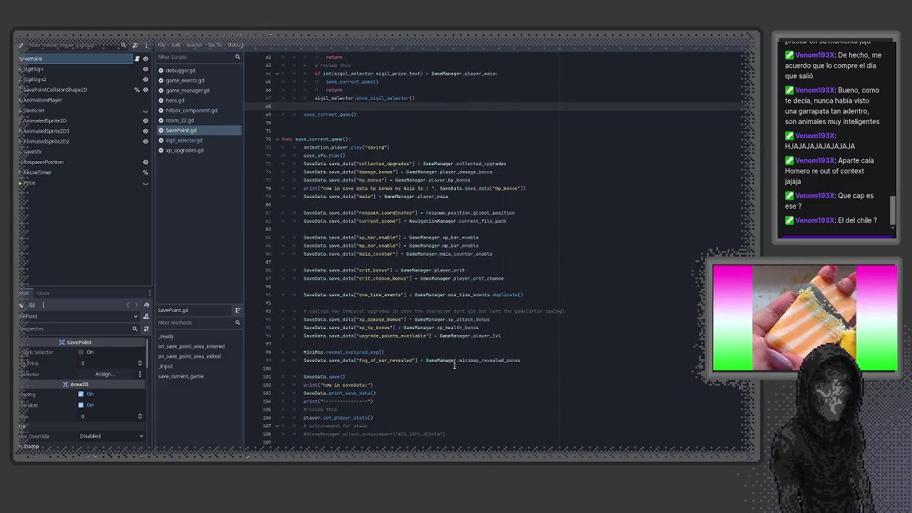
{"action": "scroll", "coordinate": [363, 371], "scroll_direction": "up", "scroll_amount": 3}
{"action": "scroll", "coordinate": [365, 367], "scroll_direction": "up", "scroll_amount": 6}
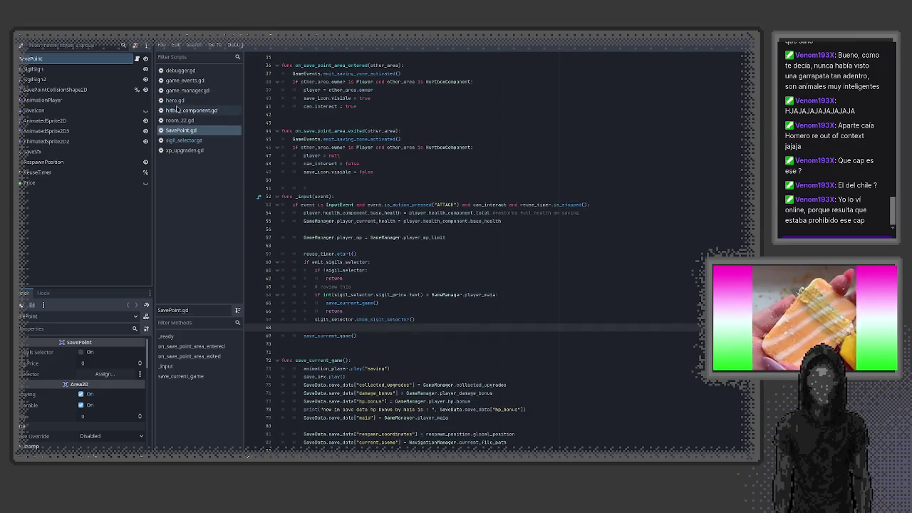
{"action": "left_click", "coordinate": [178, 111]}
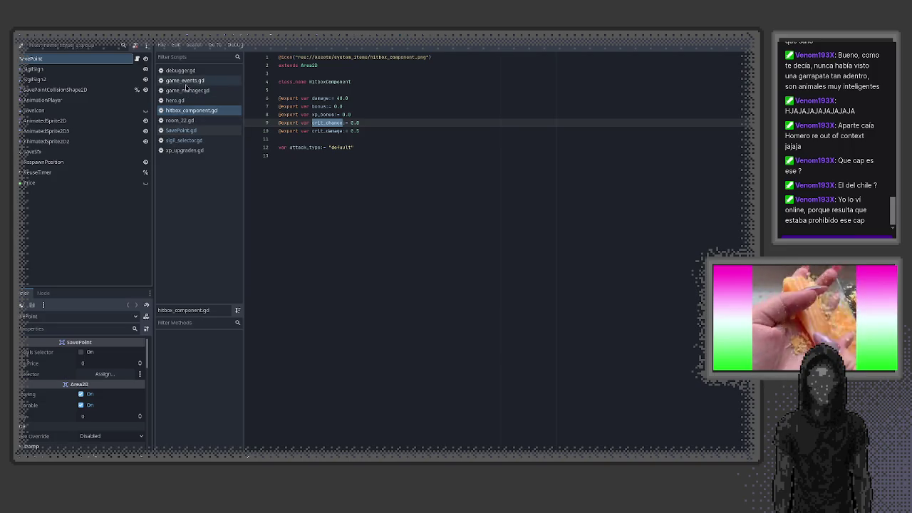
{"action": "left_click", "coordinate": [179, 141]}
- Remove ' + 0.1' from the player_crit and player_crit_chance lines 208–209, then return to hero.gd
{"action": "left_click", "coordinate": [467, 319]}
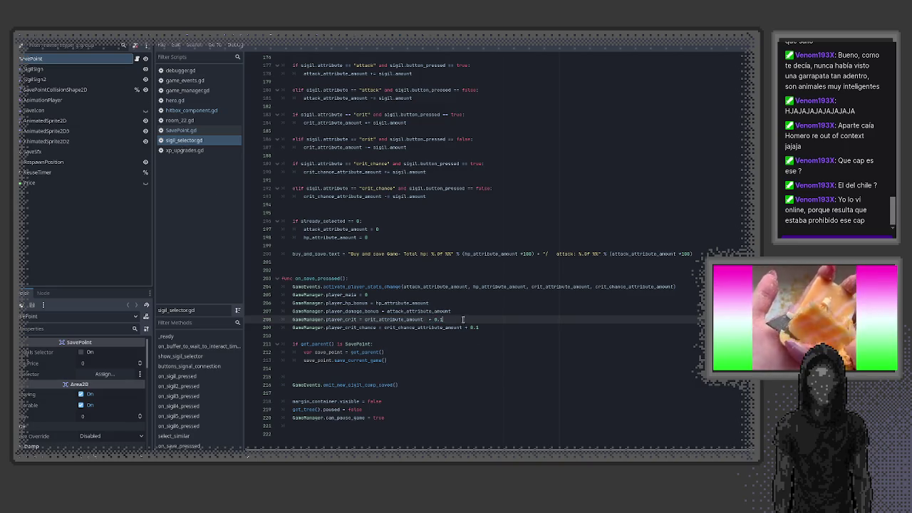
{"action": "double_click", "coordinate": [330, 320]}
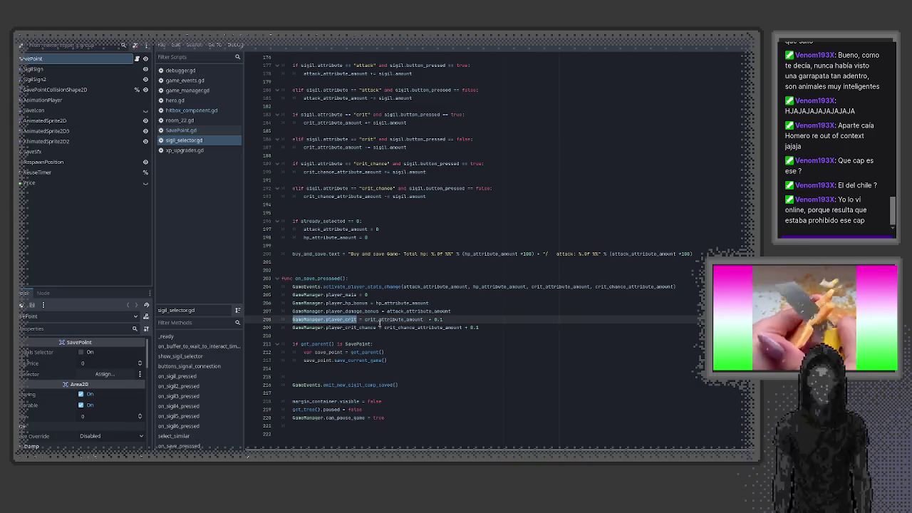
{"action": "double_click", "coordinate": [400, 320]}
{"action": "left_click", "coordinate": [453, 320]}
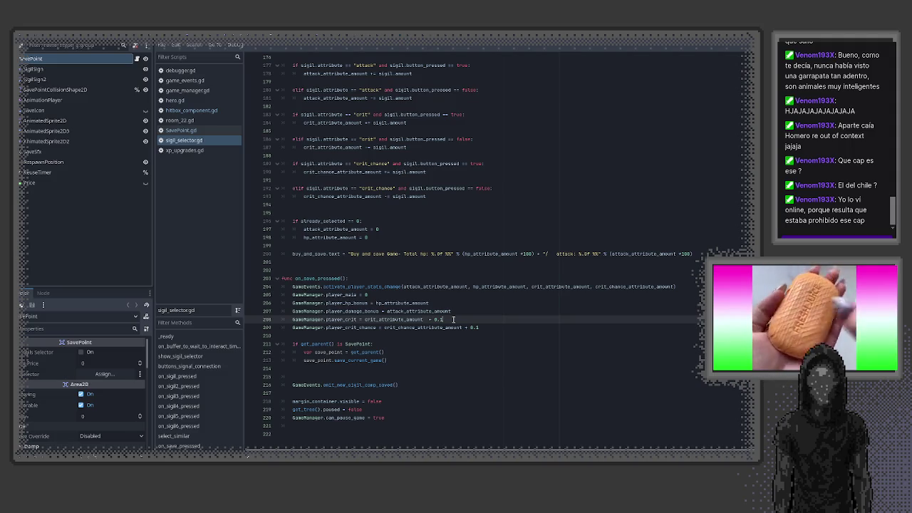
{"action": "key", "text": "BackSpace"}
{"action": "key", "text": "BackSpace"}
{"action": "key", "text": "BackSpace"}
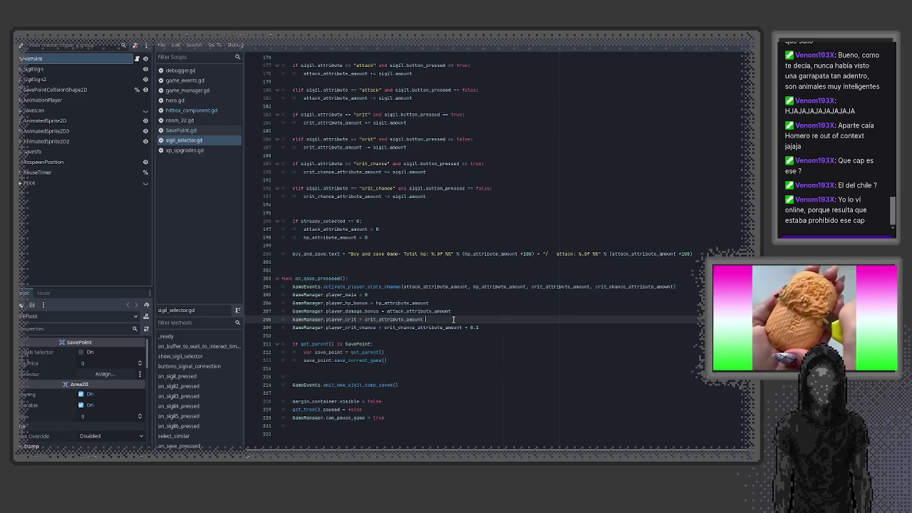
{"action": "left_click", "coordinate": [485, 328]}
{"action": "key", "text": "BackSpace"}
{"action": "key", "text": "BackSpace"}
{"action": "key", "text": "BackSpace"}
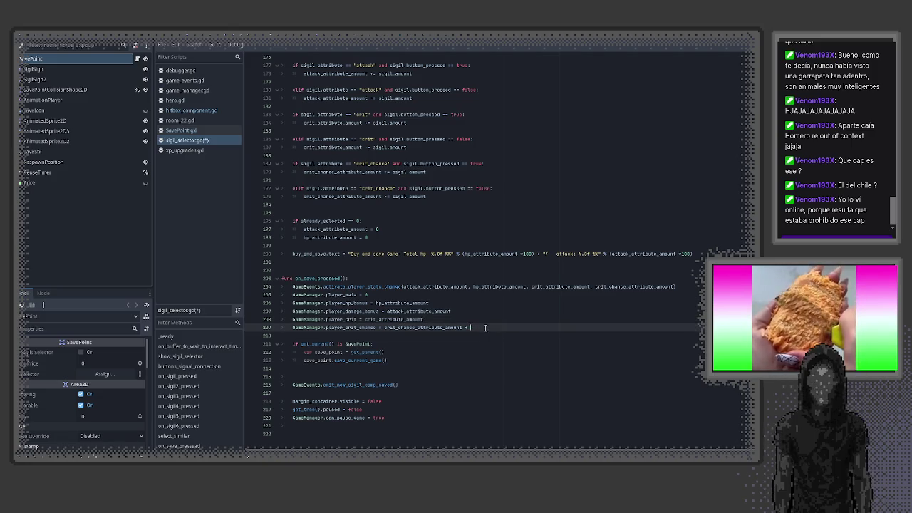
{"action": "left_click", "coordinate": [458, 319]}
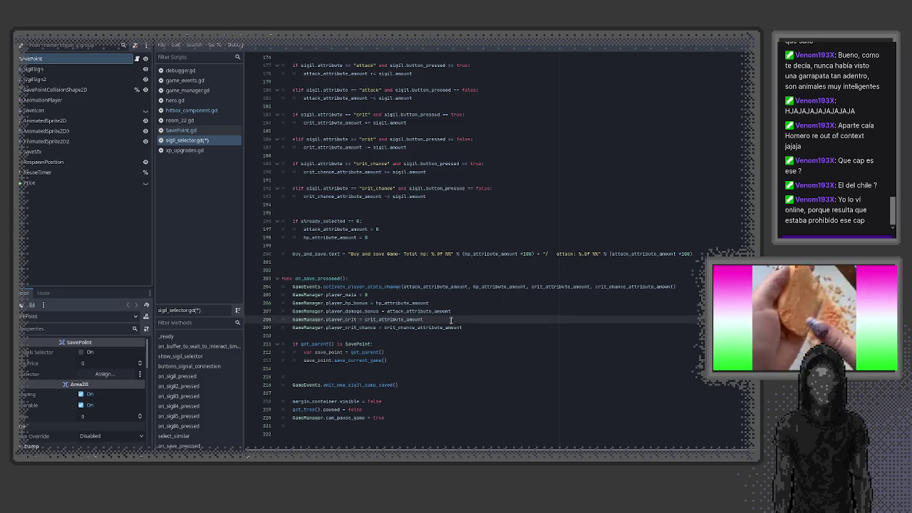
{"action": "left_click", "coordinate": [181, 101]}
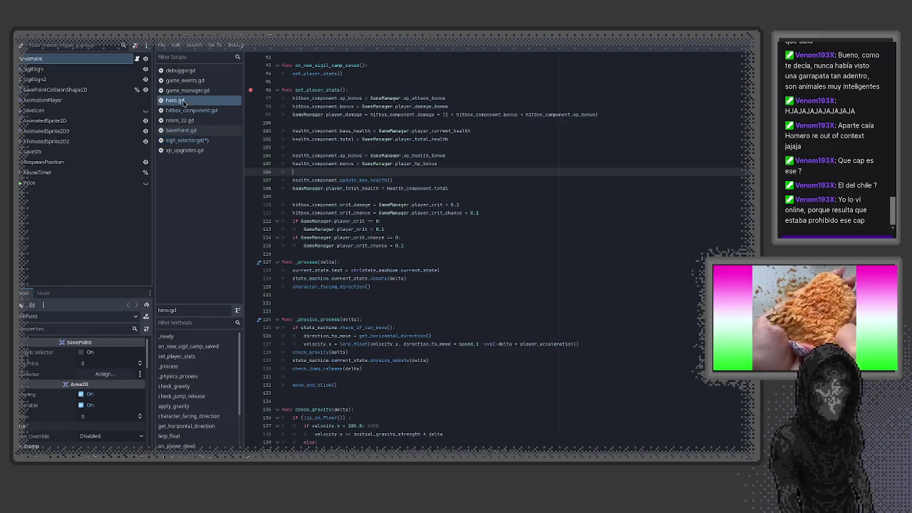
- Remove ' + 0.1' from hero.gd's crit damage and crit chance lines 110–111, then save
{"action": "left_click", "coordinate": [494, 213]}
{"action": "key", "text": "BackSpace"}
{"action": "key", "text": "BackSpace"}
{"action": "key", "text": "BackSpace"}
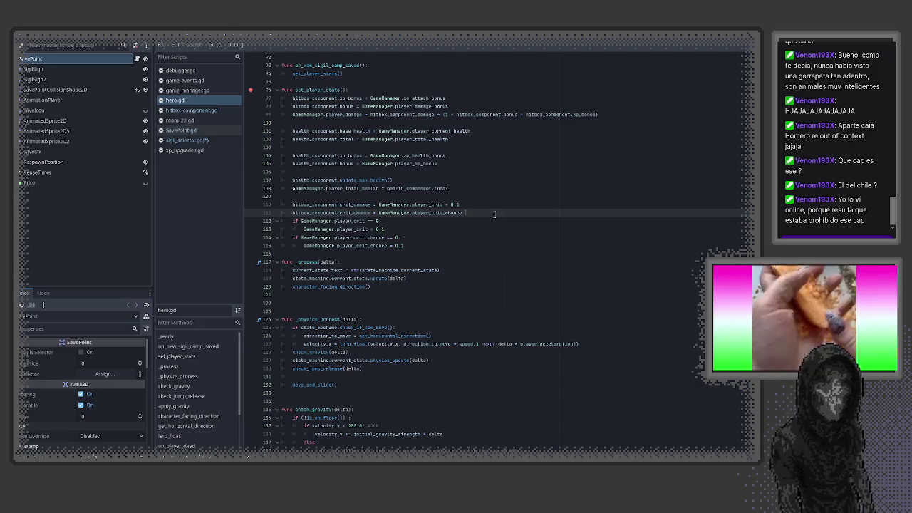
{"action": "left_click_drag", "start_coordinate": [443, 205], "coordinate": [459, 205]}
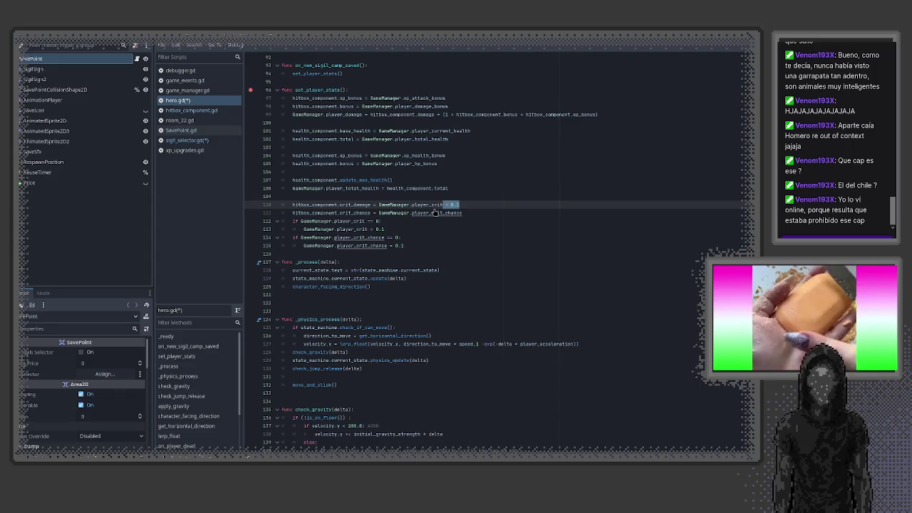
{"action": "key", "text": "ctrl+shift+f"}
{"action": "left_click", "coordinate": [460, 305]}
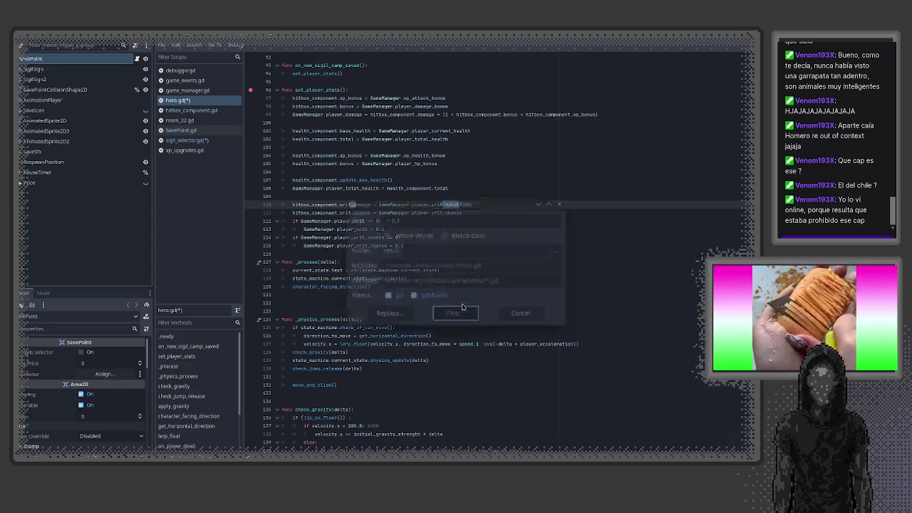
{"action": "key", "text": "BackSpace"}
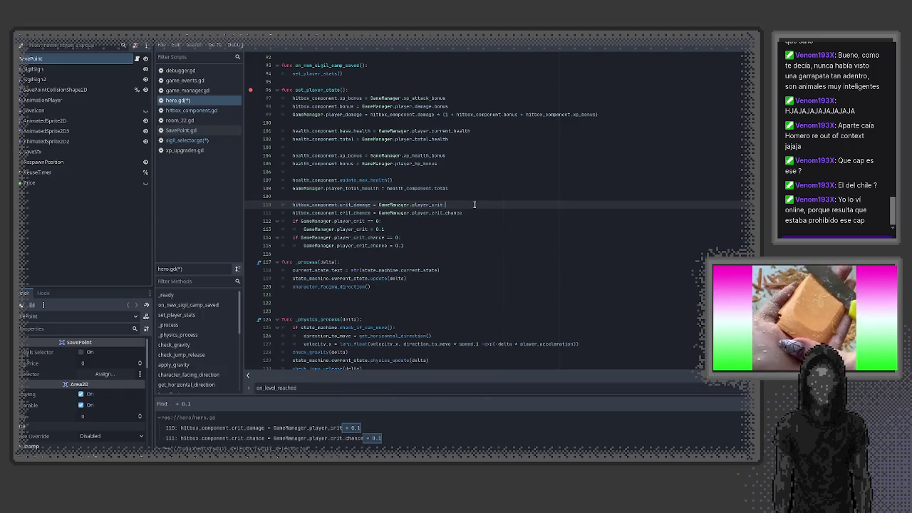
{"action": "key", "text": "ctrl+s"}
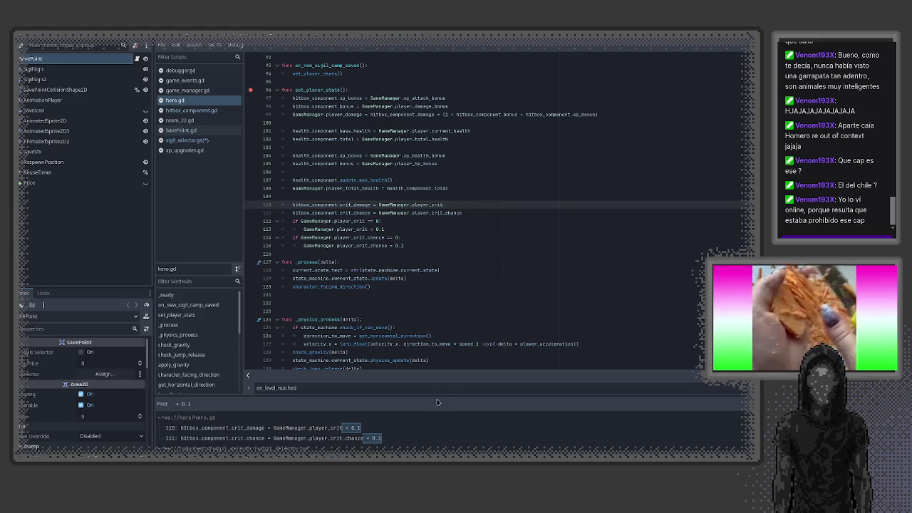
{"action": "mouse_move", "coordinate": [439, 393]}
{"action": "left_mouse_down"}
{"action": "mouse_move", "coordinate": [453, 290]}
{"action": "mouse_move", "coordinate": [437, 322]}
{"action": "mouse_move", "coordinate": [434, 392]}
{"action": "left_mouse_up"}
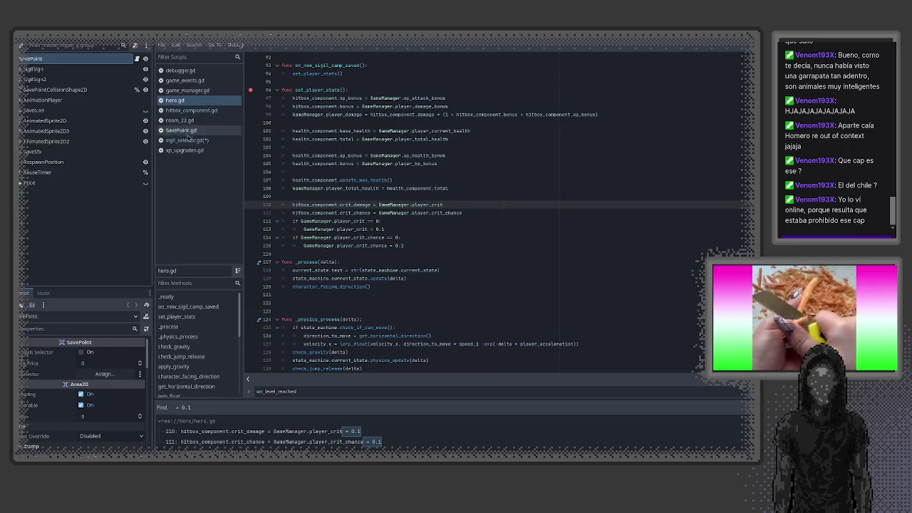
- Quick-open the hurtbox_component scene by searching 'hur'
{"action": "left_click", "coordinate": [420, 221]}
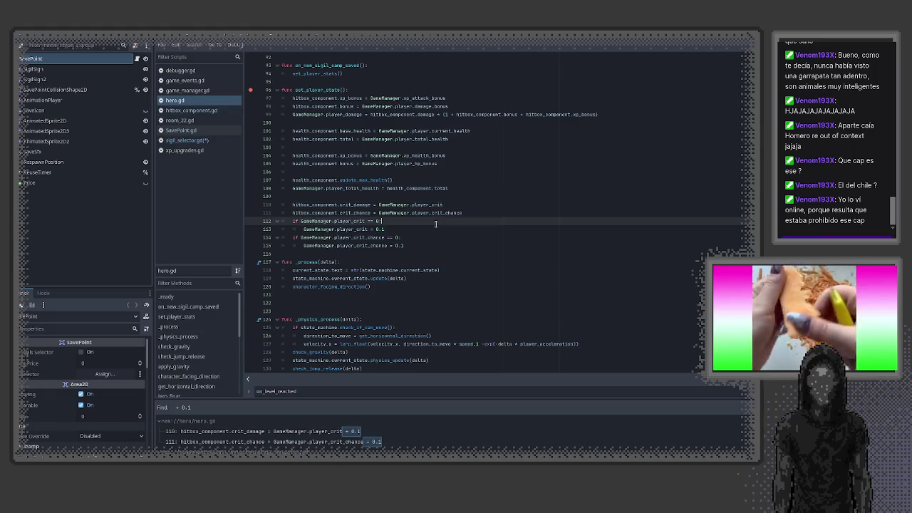
{"action": "key", "text": "ctrl+shift+o"}
{"action": "type", "text": "hur"}
{"action": "key", "text": "Return"}
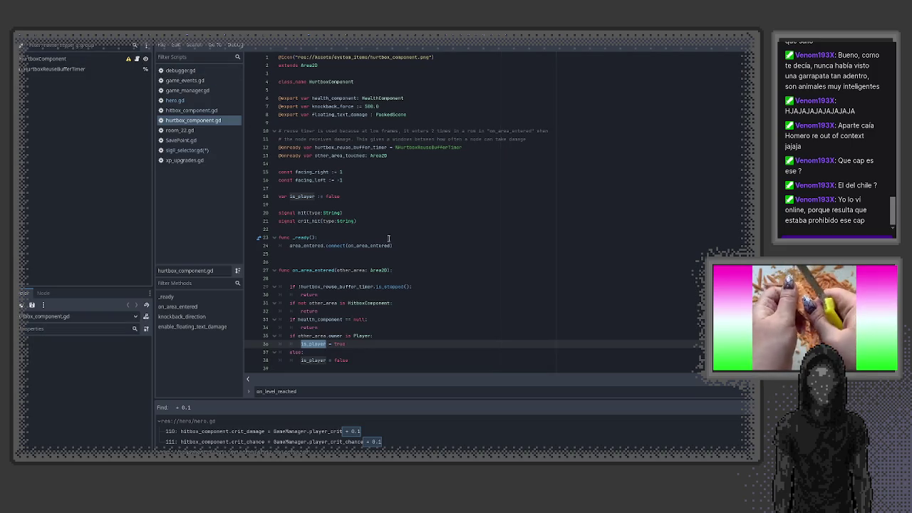
{"action": "scroll", "coordinate": [377, 247], "scroll_direction": "down", "scroll_amount": 5}
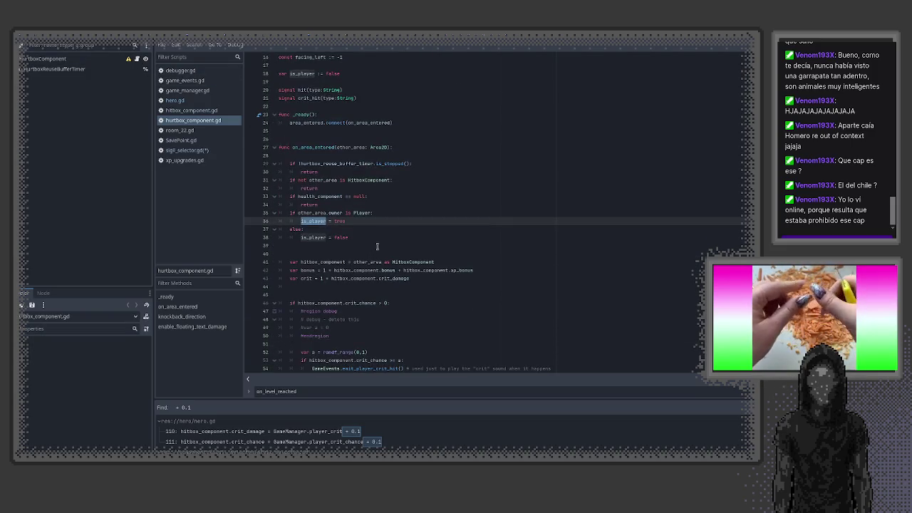
{"action": "scroll", "coordinate": [375, 254], "scroll_direction": "down", "scroll_amount": 1}
{"action": "left_click", "coordinate": [361, 228]}
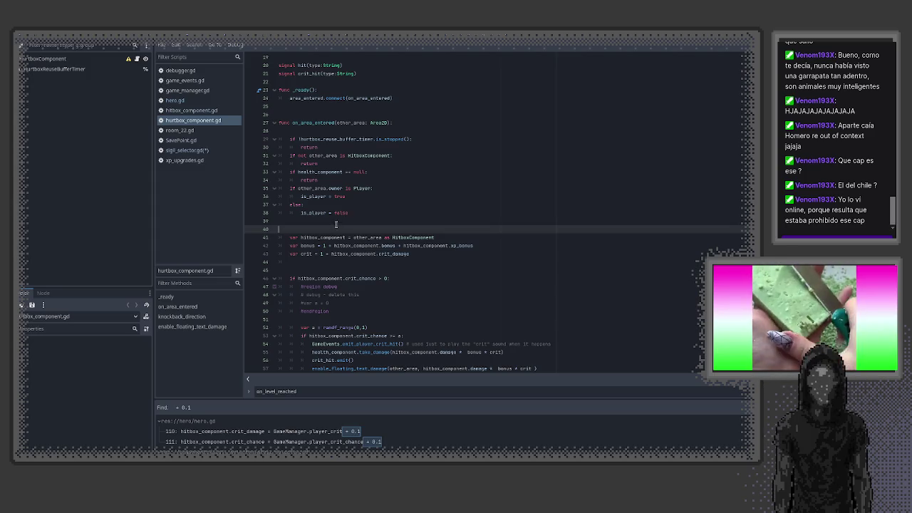
{"action": "scroll", "coordinate": [340, 228], "scroll_direction": "down", "scroll_amount": 2}
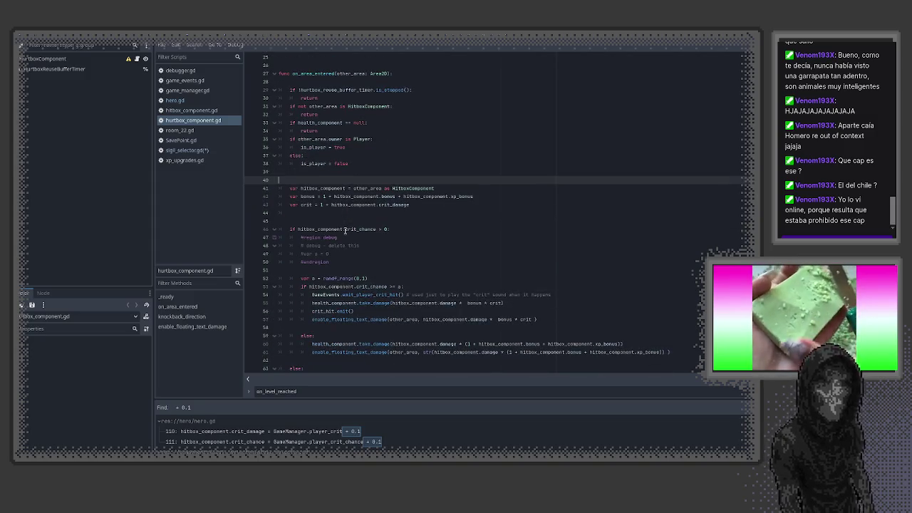
{"action": "scroll", "coordinate": [412, 260], "scroll_direction": "up", "scroll_amount": 1}
{"action": "scroll", "coordinate": [412, 260], "scroll_direction": "up", "scroll_amount": 6}
{"action": "scroll", "coordinate": [380, 302], "scroll_direction": "down", "scroll_amount": 9}
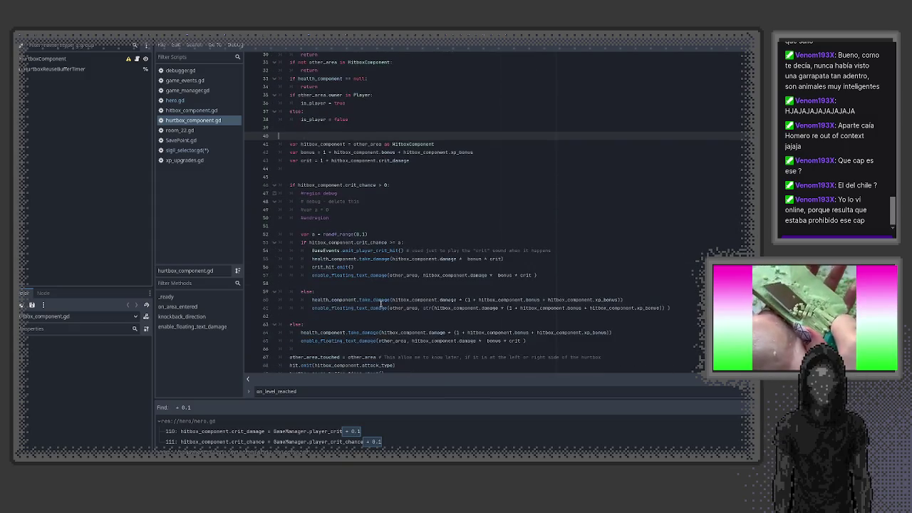
{"action": "scroll", "coordinate": [378, 302], "scroll_direction": "down", "scroll_amount": 3}
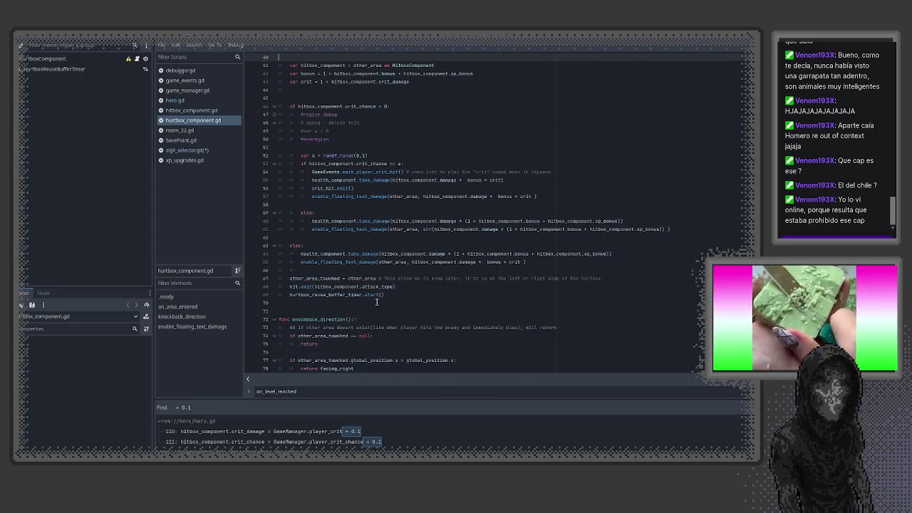
{"action": "scroll", "coordinate": [377, 303], "scroll_direction": "up", "scroll_amount": 3}
{"action": "scroll", "coordinate": [377, 303], "scroll_direction": "down", "scroll_amount": 8}
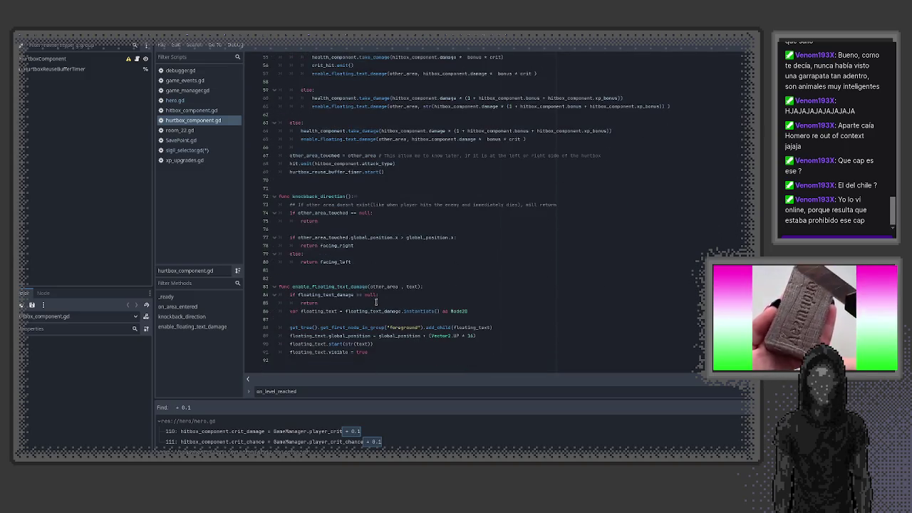
{"action": "scroll", "coordinate": [376, 303], "scroll_direction": "up", "scroll_amount": 9}
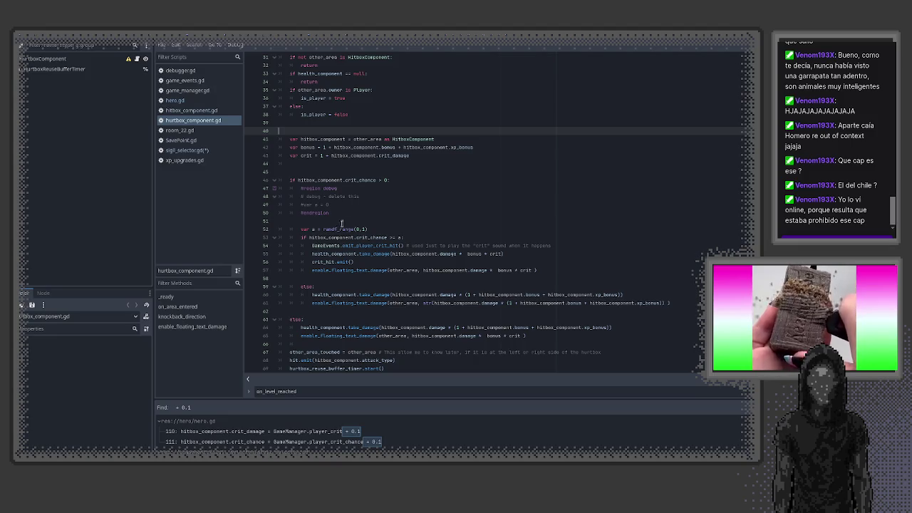
{"action": "scroll", "coordinate": [350, 214], "scroll_direction": "up", "scroll_amount": 3}
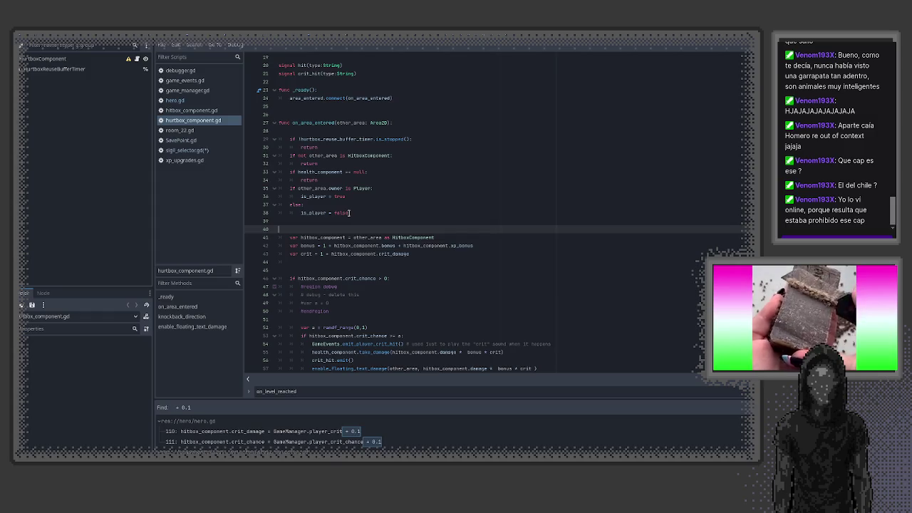
{"action": "left_click", "coordinate": [349, 197]}
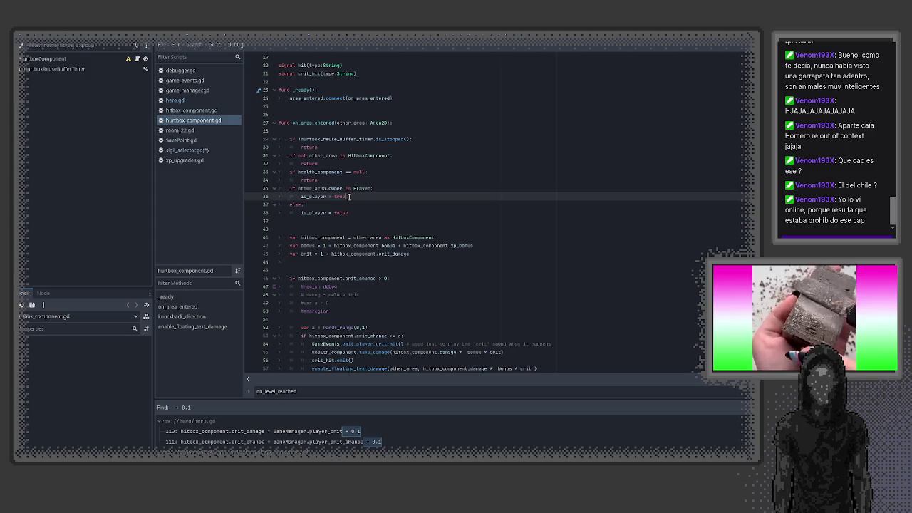
{"action": "scroll", "coordinate": [349, 197], "scroll_direction": "up", "scroll_amount": 5}
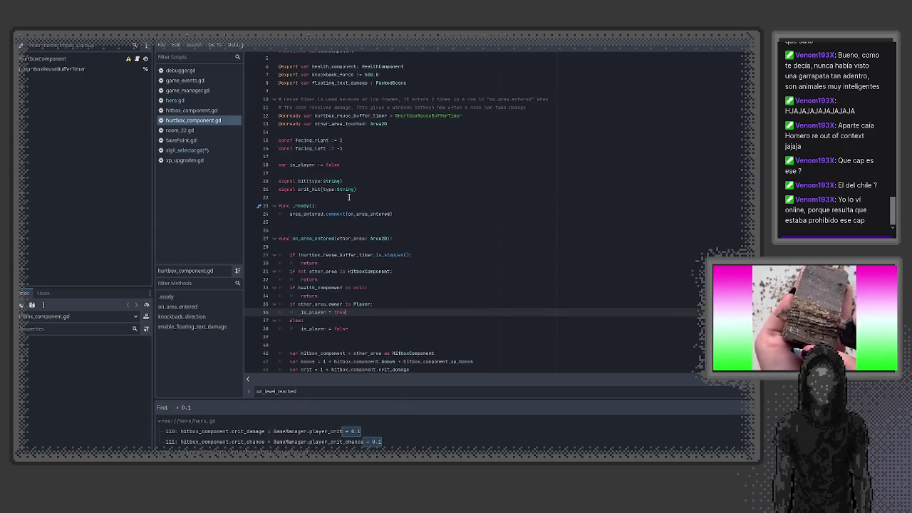
{"action": "double_click", "coordinate": [298, 172]}
{"action": "scroll", "coordinate": [351, 182], "scroll_direction": "down", "scroll_amount": 6}
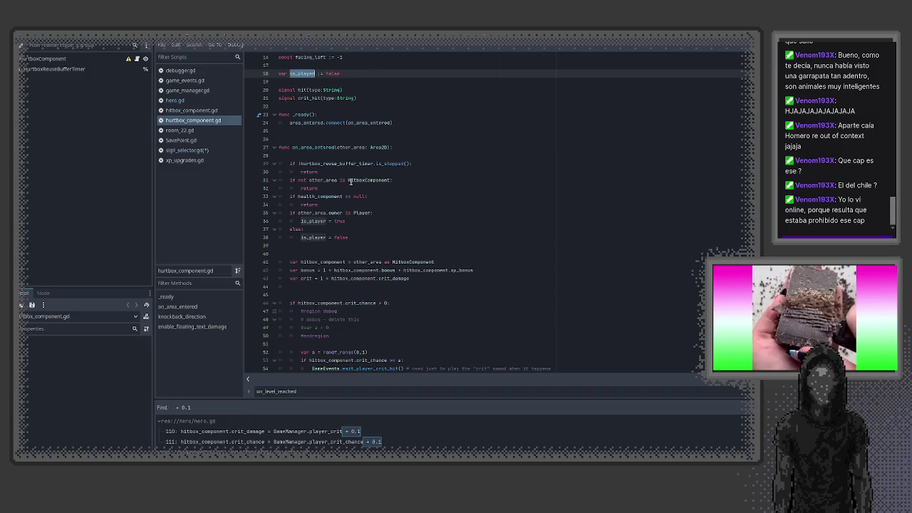
{"action": "scroll", "coordinate": [363, 196], "scroll_direction": "down", "scroll_amount": 1}
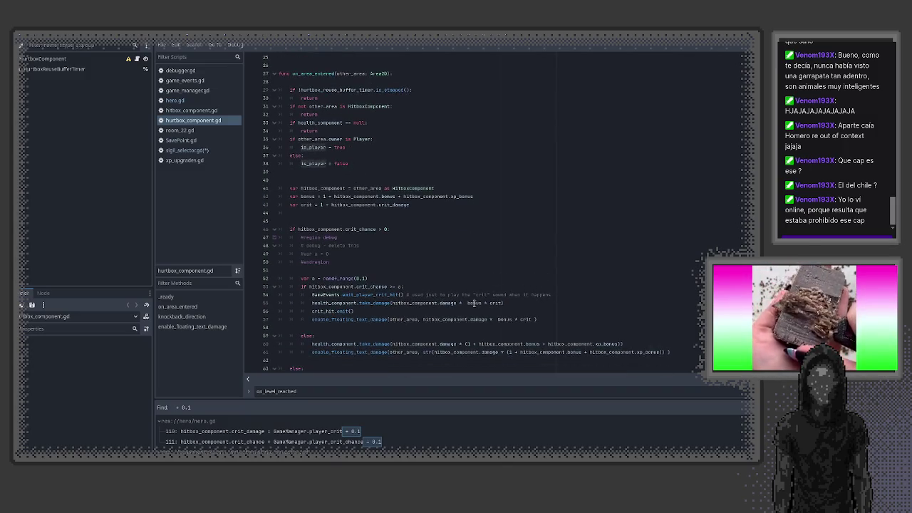
{"action": "double_click", "coordinate": [413, 303]}
{"action": "left_click_drag", "start_coordinate": [413, 303], "coordinate": [496, 304]}
{"action": "left_click", "coordinate": [500, 305]}
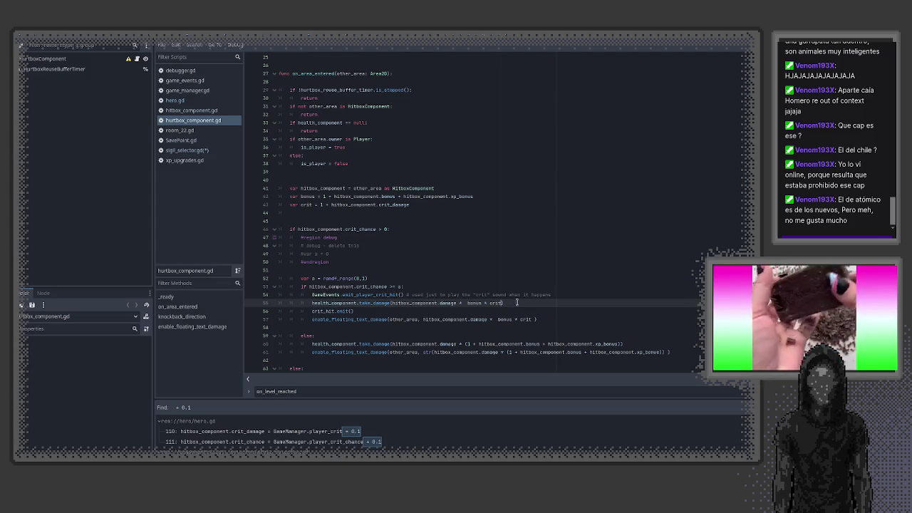
{"action": "scroll", "coordinate": [496, 305], "scroll_direction": "down", "scroll_amount": 2}
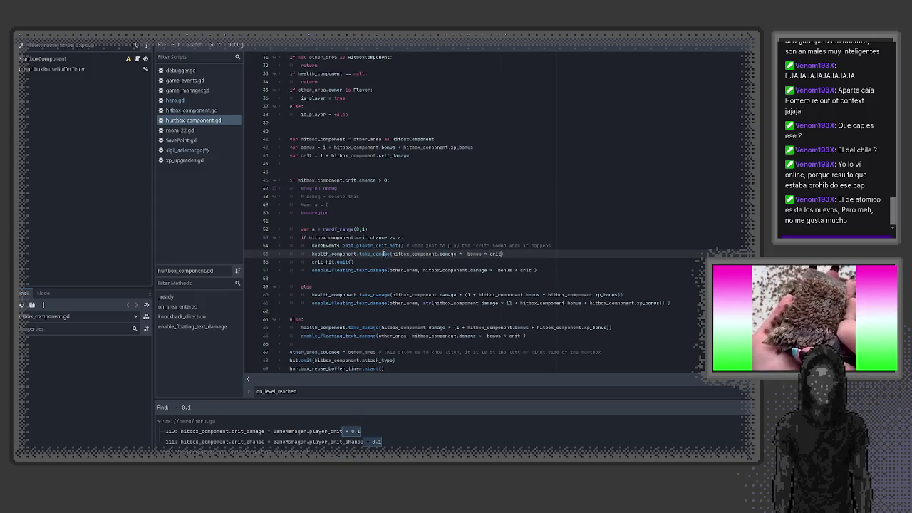
{"action": "double_click", "coordinate": [366, 238]}
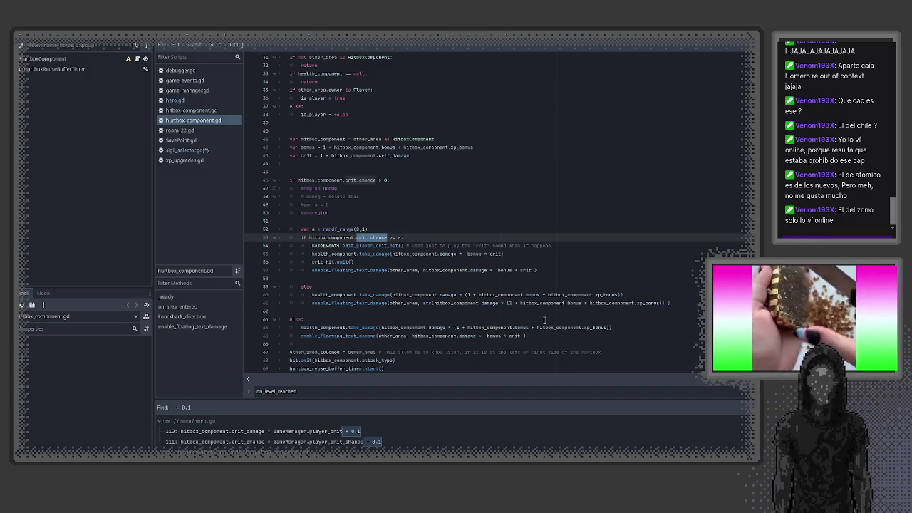
{"action": "scroll", "coordinate": [544, 321], "scroll_direction": "down", "scroll_amount": 1}
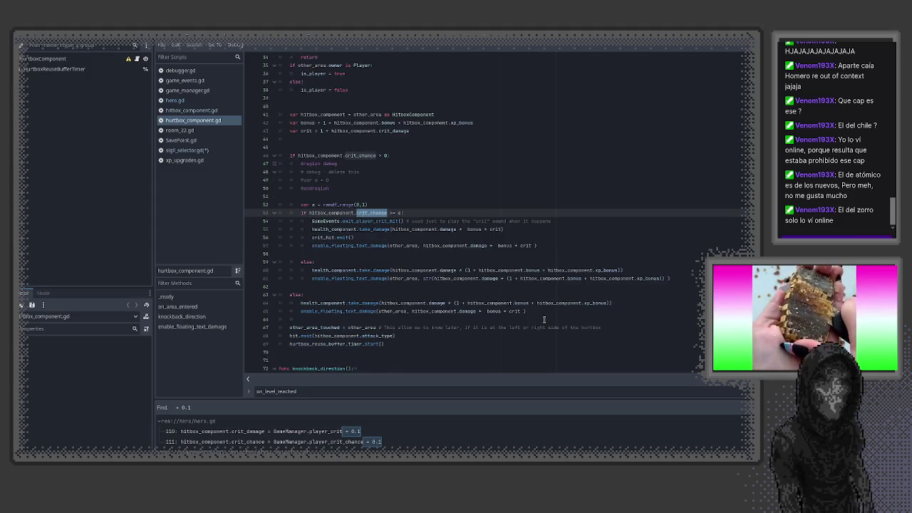
{"action": "left_click_drag", "start_coordinate": [528, 312], "coordinate": [272, 298]}
{"action": "left_click", "coordinate": [348, 290]}
{"action": "scroll", "coordinate": [405, 291], "scroll_direction": "up", "scroll_amount": 2}
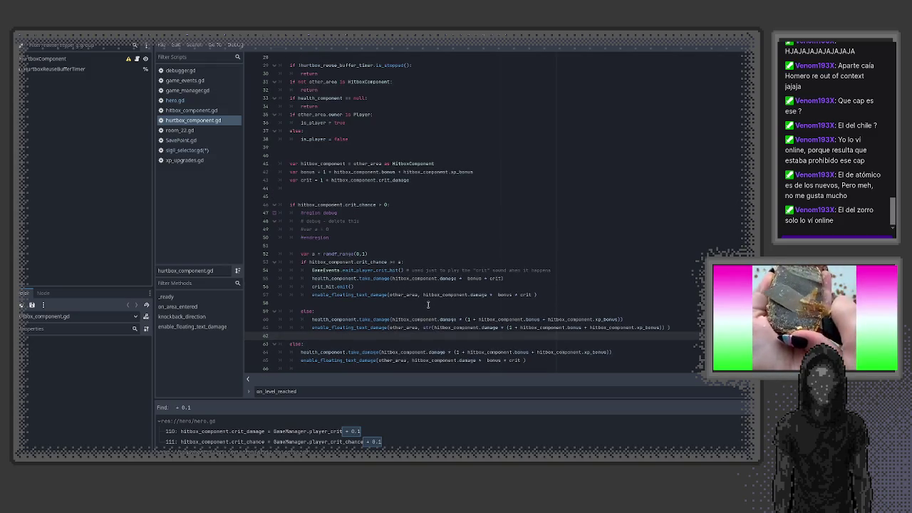
{"action": "left_click", "coordinate": [431, 303]}
{"action": "left_click", "coordinate": [396, 294]}
{"action": "left_click_drag", "start_coordinate": [389, 295], "coordinate": [497, 295]}
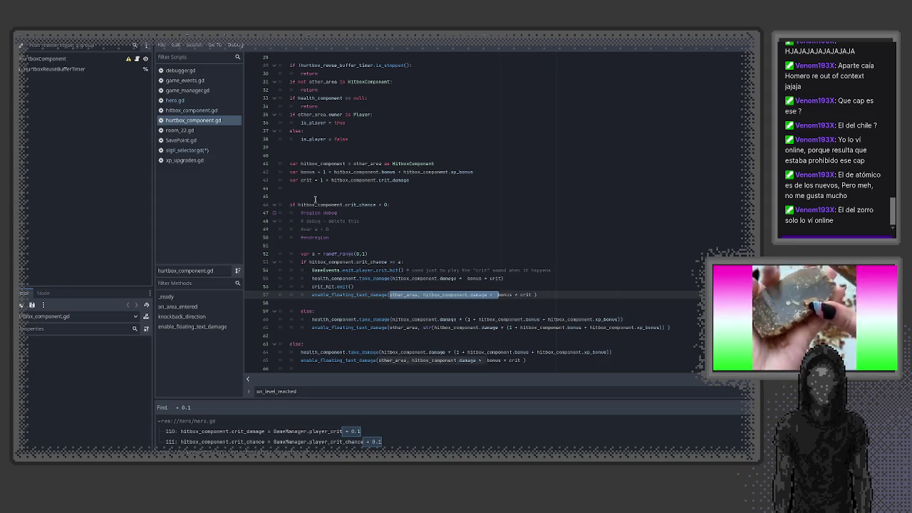
{"action": "scroll", "coordinate": [340, 247], "scroll_direction": "up", "scroll_amount": 9}
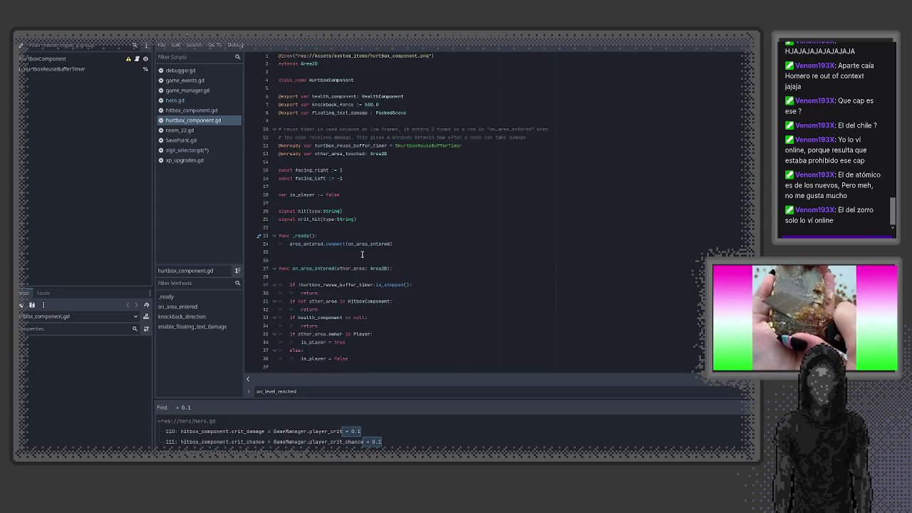
- Declare 'var crit_default := 0.0' below the is_player declaration
{"action": "left_click", "coordinate": [355, 196]}
{"action": "key", "text": "Return"}
{"action": "type", "text": "var "}
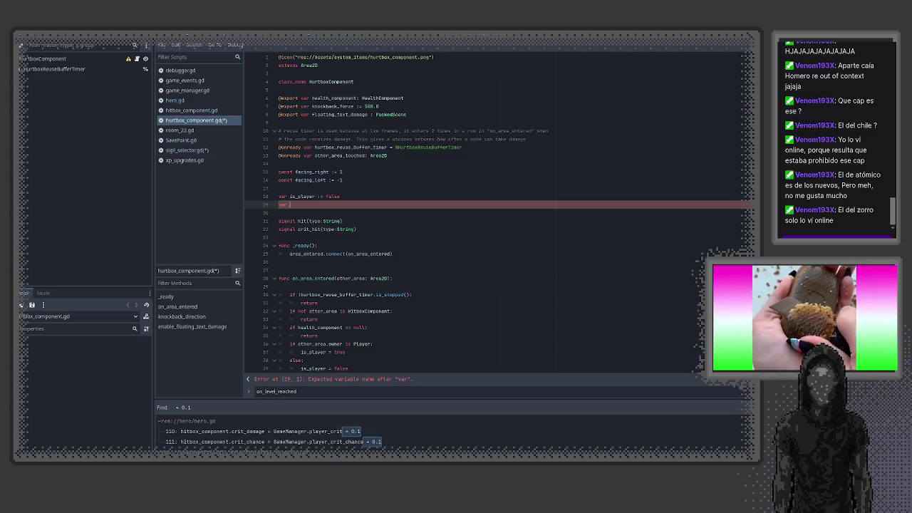
{"action": "type", "text": "c"}
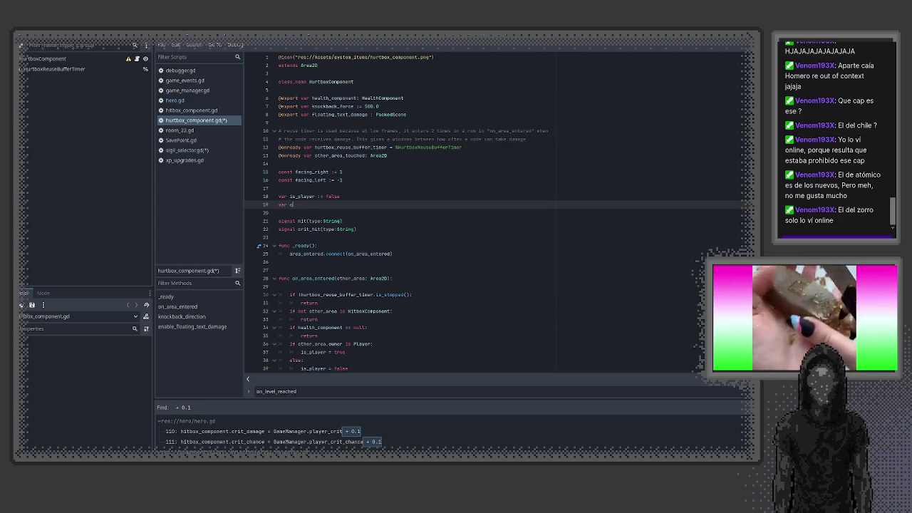
{"action": "type", "text": "rit_default"}
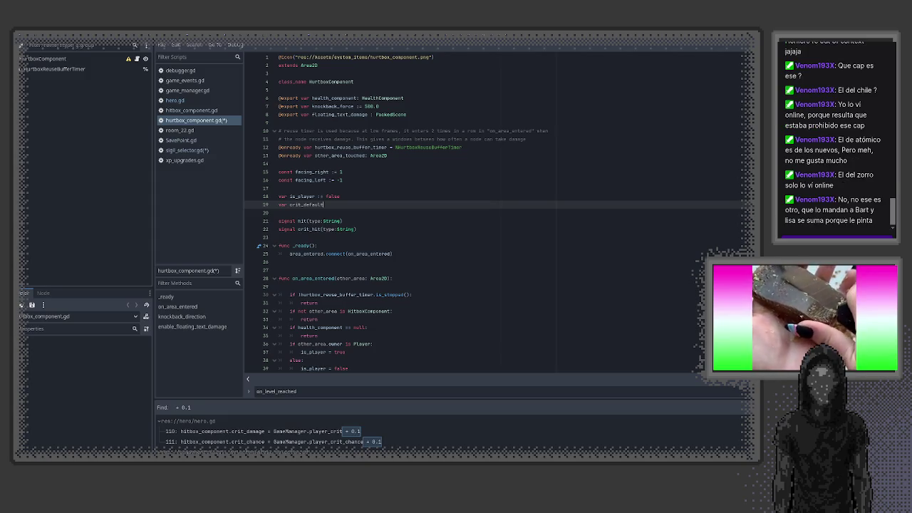
{"action": "type", "text": ":= "}
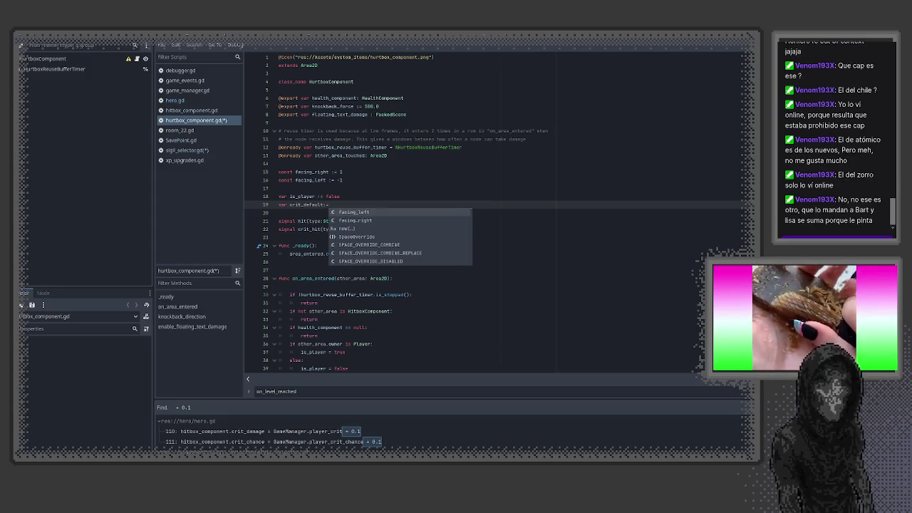
{"action": "type", "text": "0.0"}
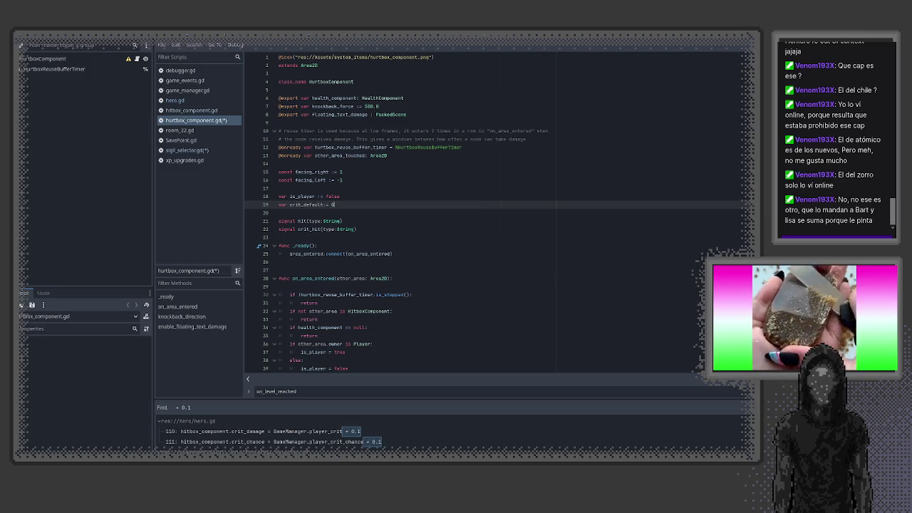
{"action": "double_click", "coordinate": [311, 205]}
{"action": "key", "text": "ctrl+c"}
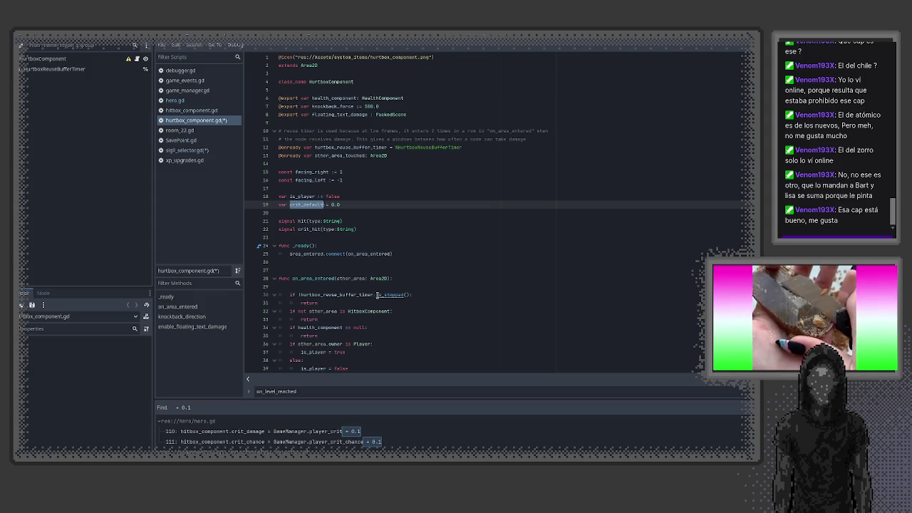
{"action": "scroll", "coordinate": [391, 285], "scroll_direction": "down", "scroll_amount": 9}
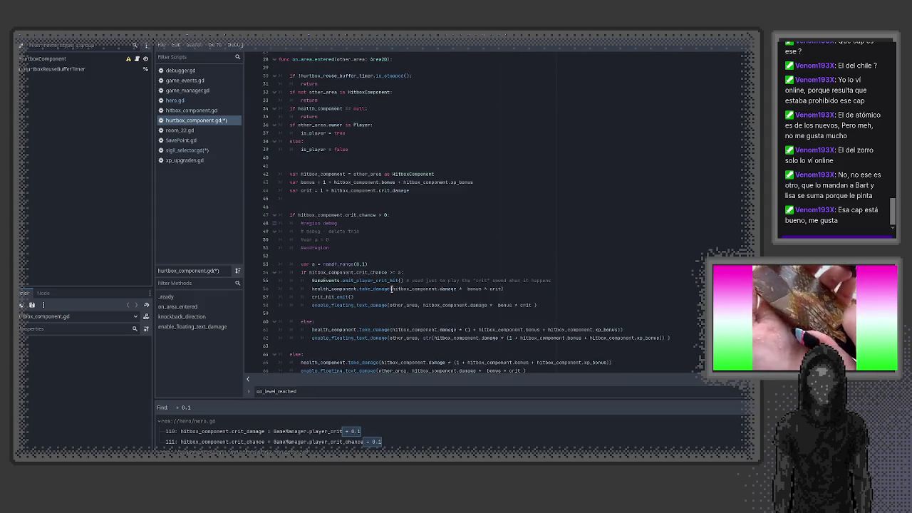
{"action": "scroll", "coordinate": [385, 285], "scroll_direction": "up", "scroll_amount": 1}
- Set crit_default = 0.1 under is_player = true and 0.0 under is_player = false, then save
{"action": "left_click", "coordinate": [369, 155]}
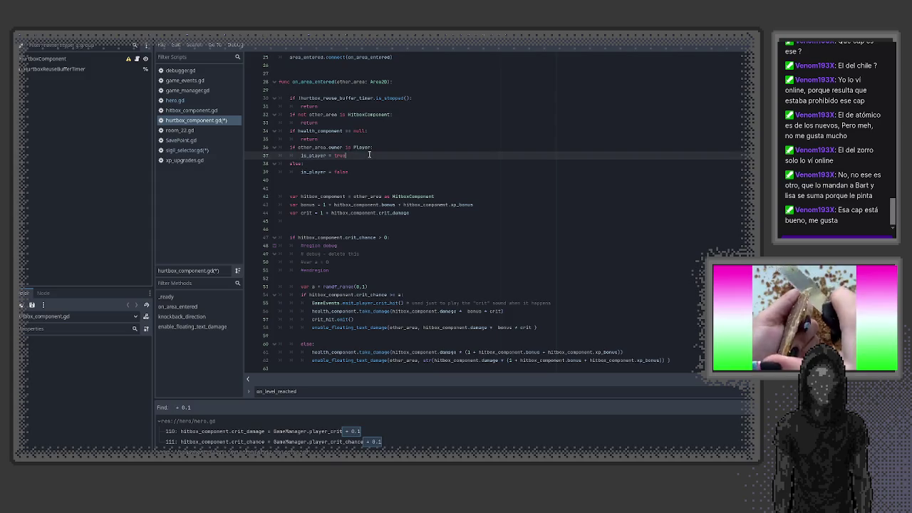
{"action": "key", "text": "Return"}
{"action": "key", "text": "ctrl+v"}
{"action": "type", "text": "= 0."}
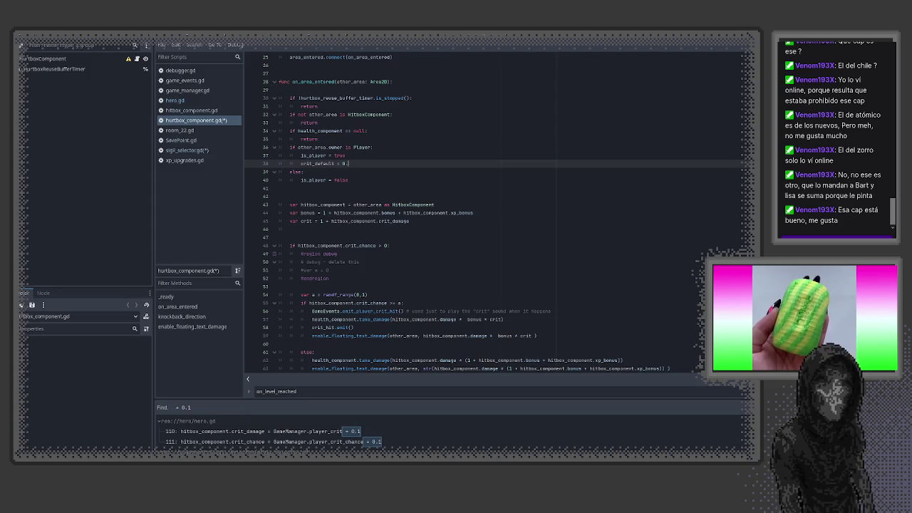
{"action": "type", "text": "1"}
{"action": "left_click", "coordinate": [349, 180]}
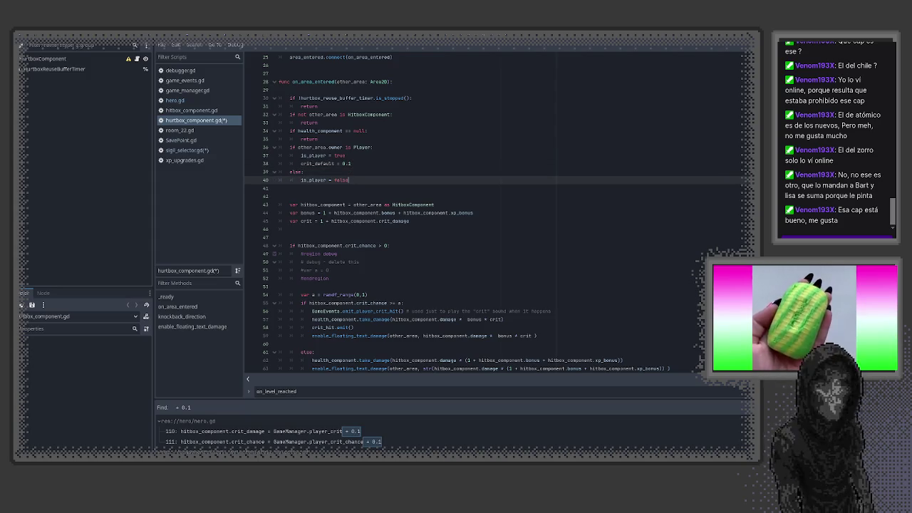
{"action": "key", "text": "Return"}
{"action": "type", "text": "crit_default = 0.1"}
{"action": "left_click", "coordinate": [352, 188]}
{"action": "key", "text": "BackSpace"}
{"action": "type", "text": "0"}
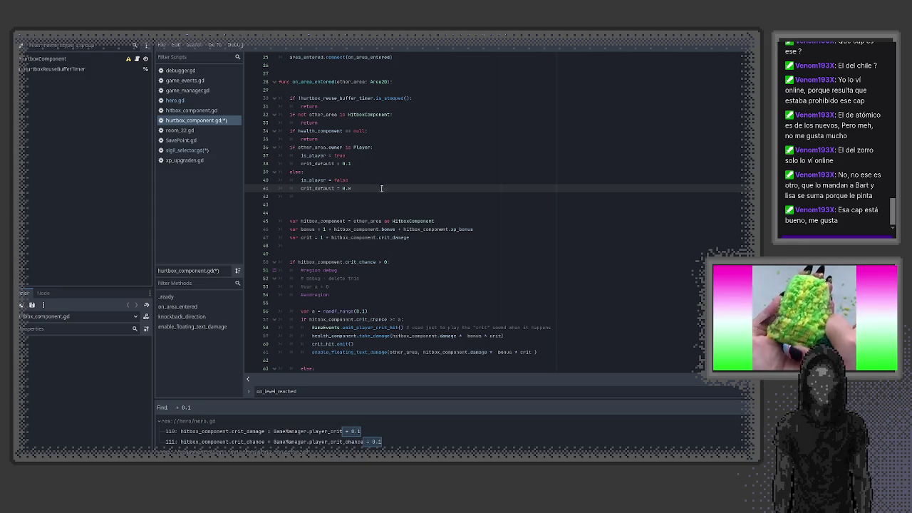
{"action": "key", "text": "ctrl+s"}
- Select the crit damage expression on line 59 for editing
{"action": "left_click", "coordinate": [320, 164]}
{"action": "double_click", "coordinate": [320, 164]}
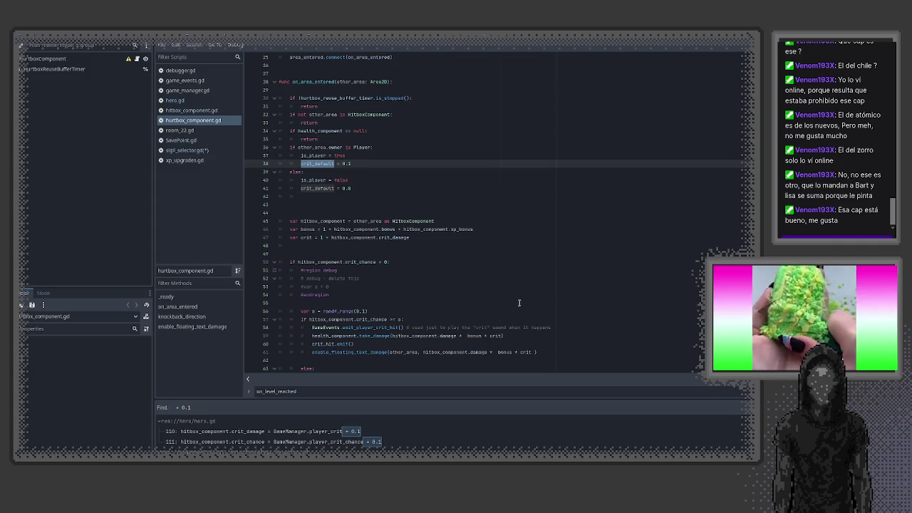
{"action": "left_click_drag", "start_coordinate": [504, 336], "coordinate": [390, 336]}
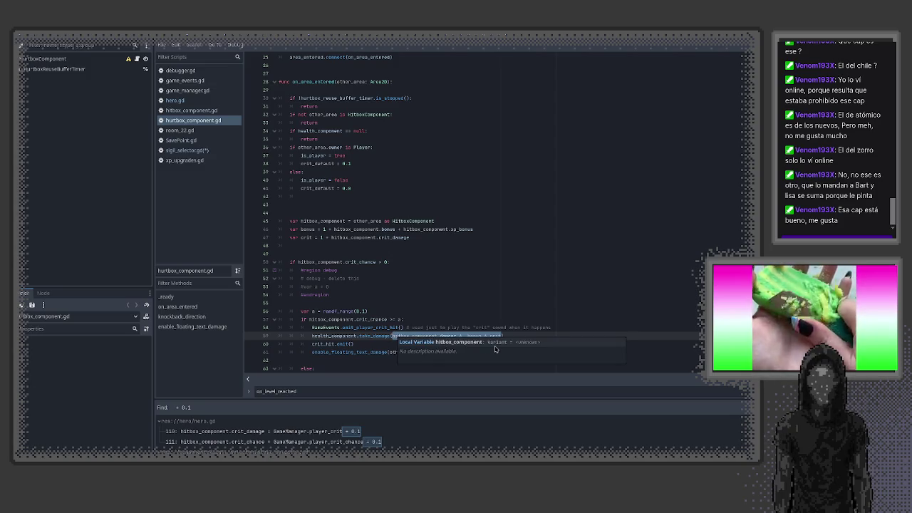
- Wrap damage * bonus * crit in parentheses on lines 59 and 61 and append + crit_default
{"action": "type", "text": "["}
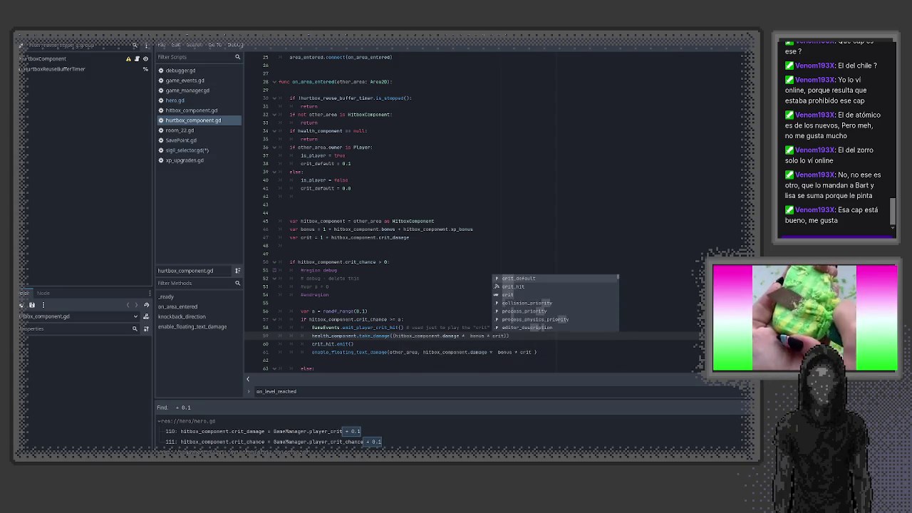
{"action": "type", "text": "crit_default"}
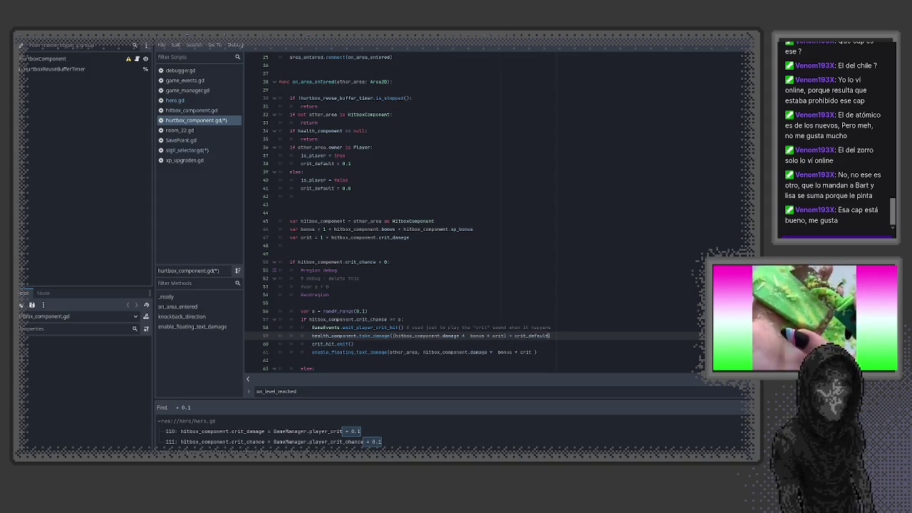
{"action": "scroll", "coordinate": [522, 348], "scroll_direction": "down", "scroll_amount": 1}
{"action": "scroll", "coordinate": [522, 348], "scroll_direction": "down", "scroll_amount": 1}
{"action": "left_click_drag", "start_coordinate": [531, 303], "coordinate": [391, 303]}
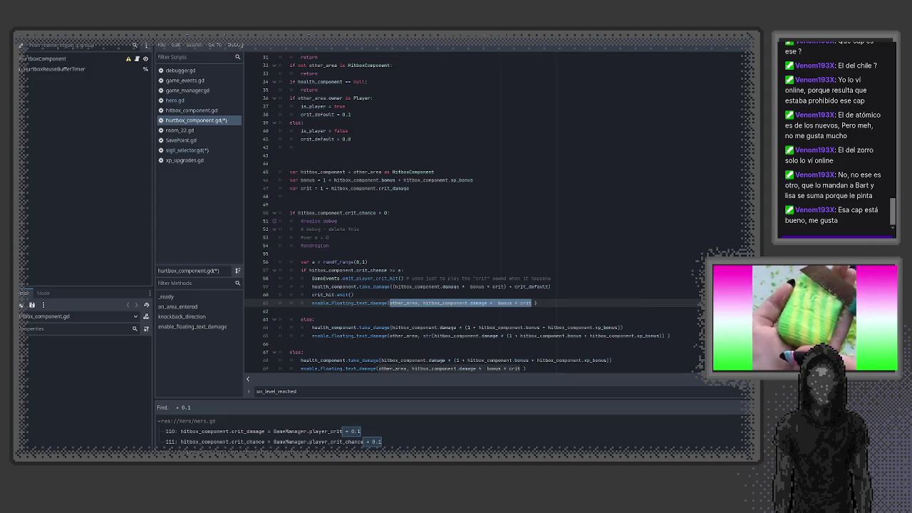
{"action": "type", "text": "("}
{"action": "type", "text": "crit_default"}
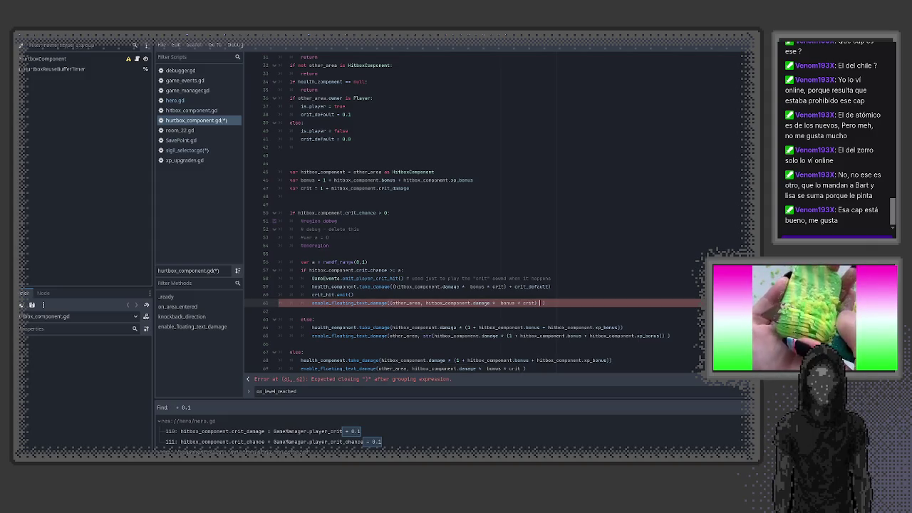
{"action": "left_click", "coordinate": [540, 303]}
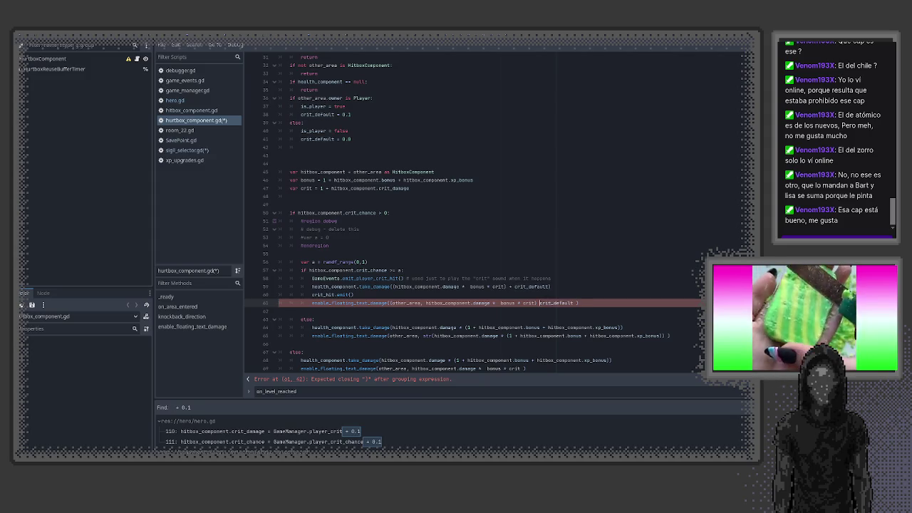
{"action": "type", "text": "+"}
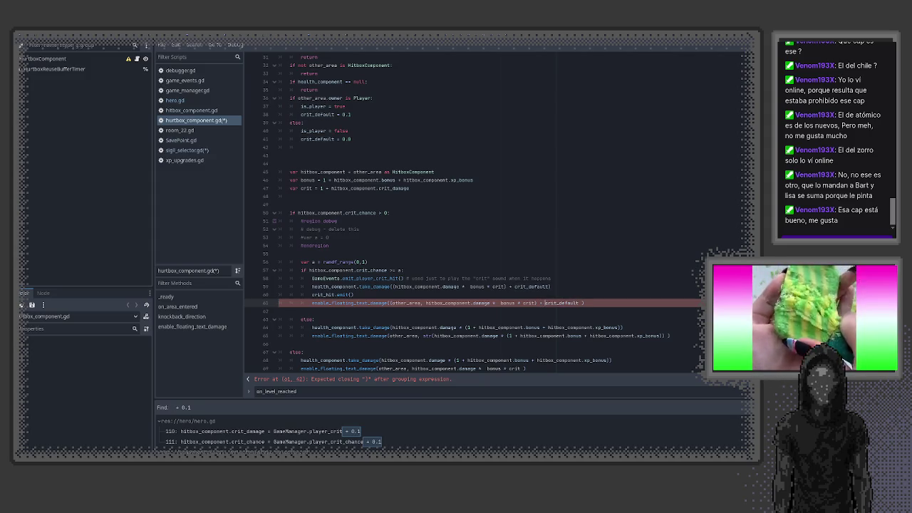
{"action": "scroll", "coordinate": [327, 238], "scroll_direction": "down", "scroll_amount": 2}
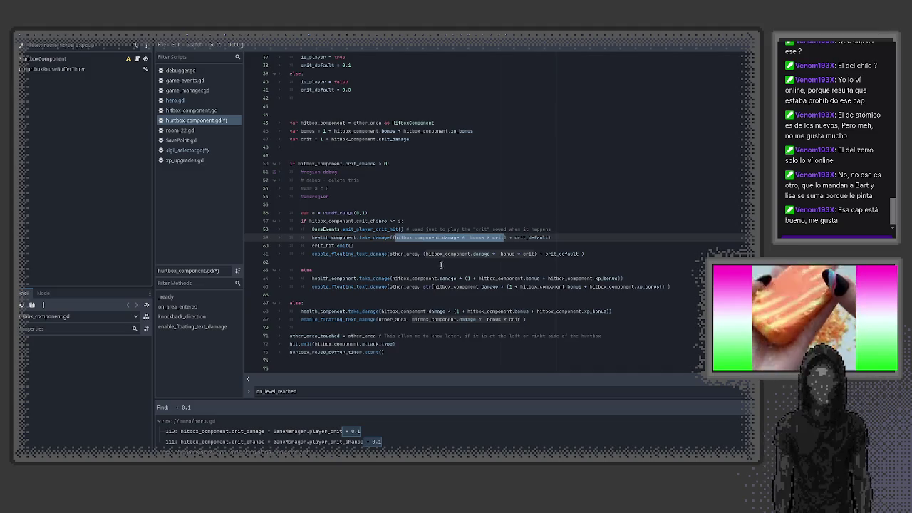
{"action": "scroll", "coordinate": [399, 269], "scroll_direction": "down", "scroll_amount": 2}
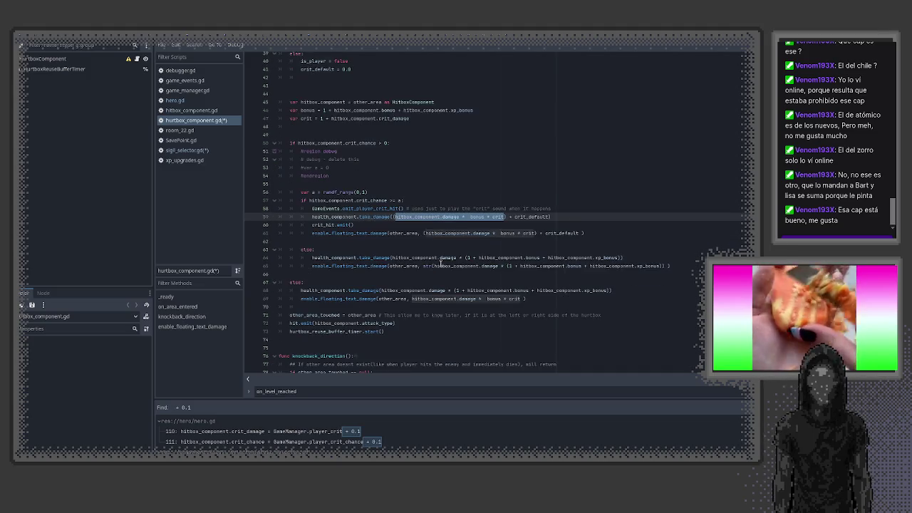
{"action": "left_click", "coordinate": [370, 273]}
{"action": "scroll", "coordinate": [449, 290], "scroll_direction": "down", "scroll_amount": 2}
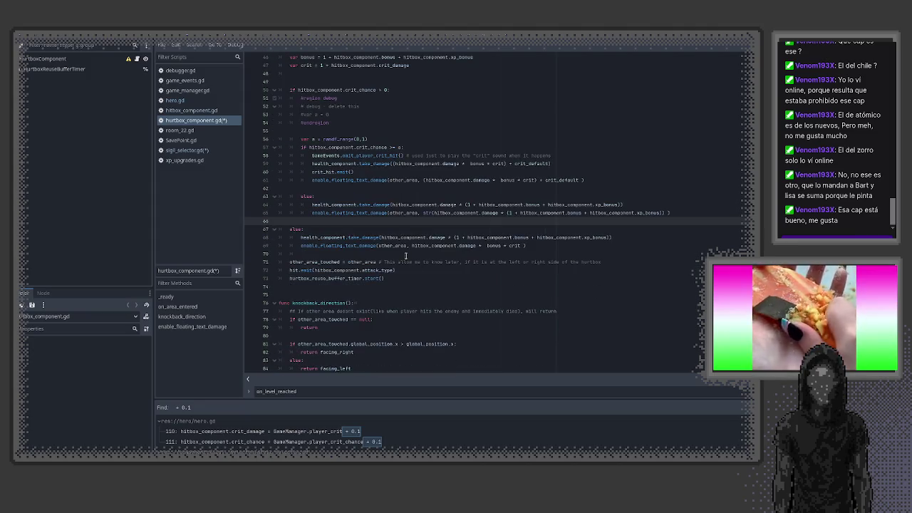
{"action": "left_click", "coordinate": [404, 254]}
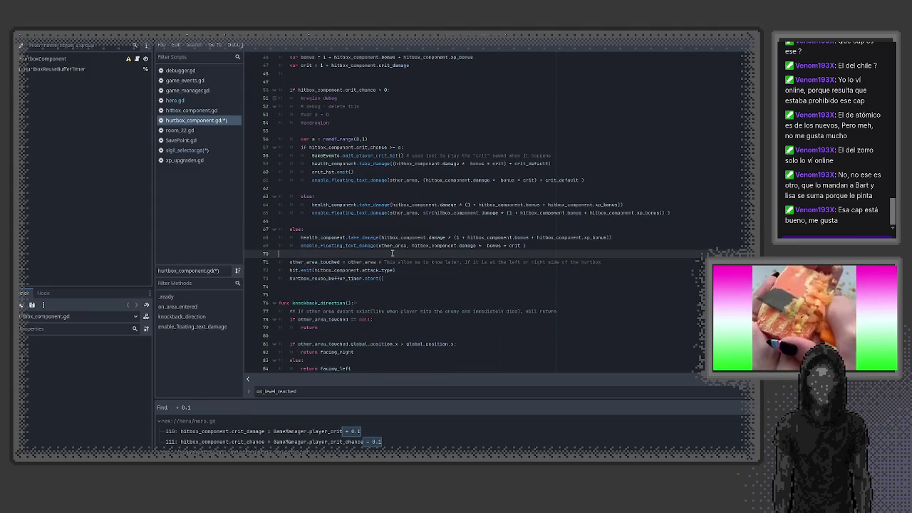
{"action": "scroll", "coordinate": [392, 253], "scroll_direction": "up", "scroll_amount": 2}
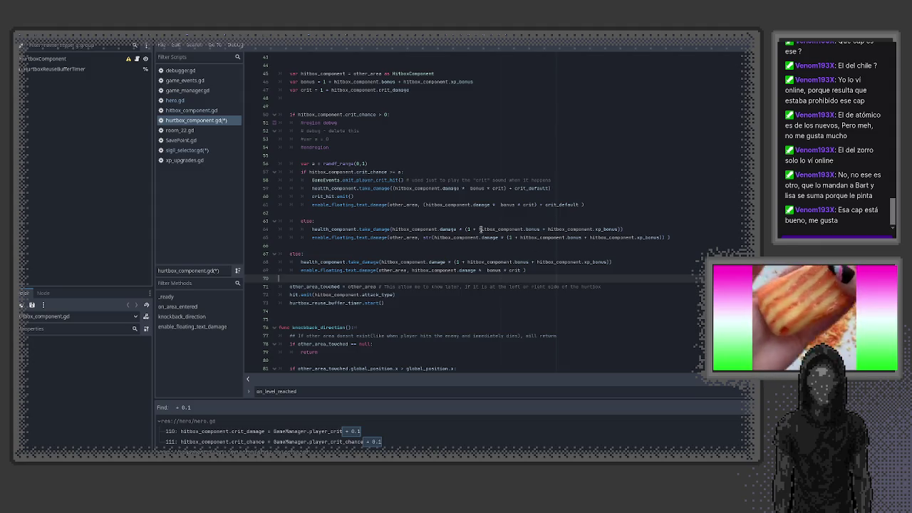
{"action": "double_click", "coordinate": [481, 229]}
{"action": "left_click_drag", "start_coordinate": [395, 188], "coordinate": [505, 188]}
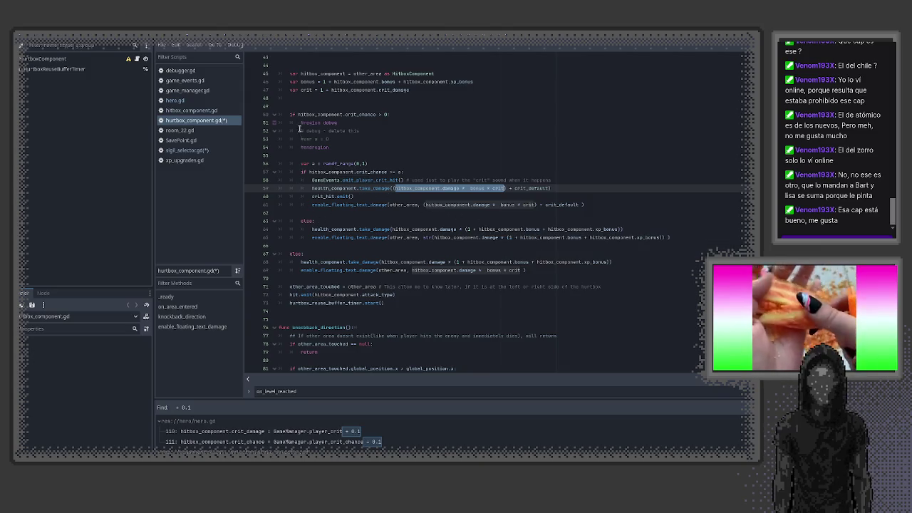
{"action": "mouse_move", "coordinate": [297, 114]}
{"action": "left_mouse_down"}
{"action": "mouse_move", "coordinate": [380, 116]}
{"action": "mouse_move", "coordinate": [383, 200]}
{"action": "mouse_move", "coordinate": [492, 211]}
{"action": "mouse_move", "coordinate": [492, 232]}
{"action": "left_mouse_up"}
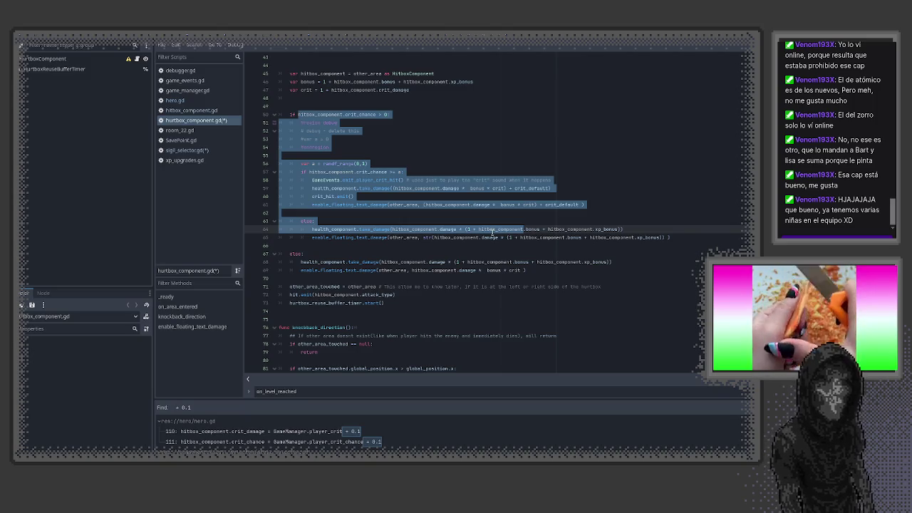
- Wrap line 69's floating-text damage expression in parentheses, add + crit_default, and save
{"action": "left_click", "coordinate": [490, 214]}
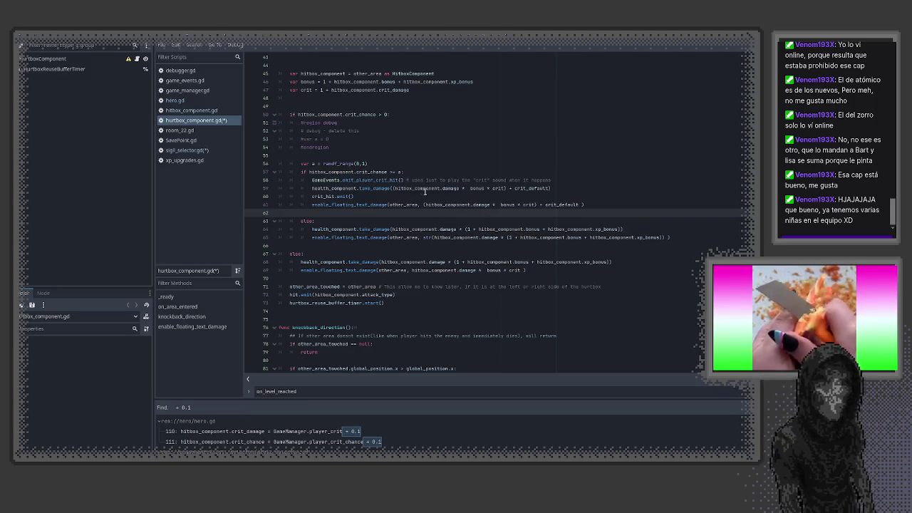
{"action": "left_click_drag", "start_coordinate": [394, 189], "coordinate": [505, 188]}
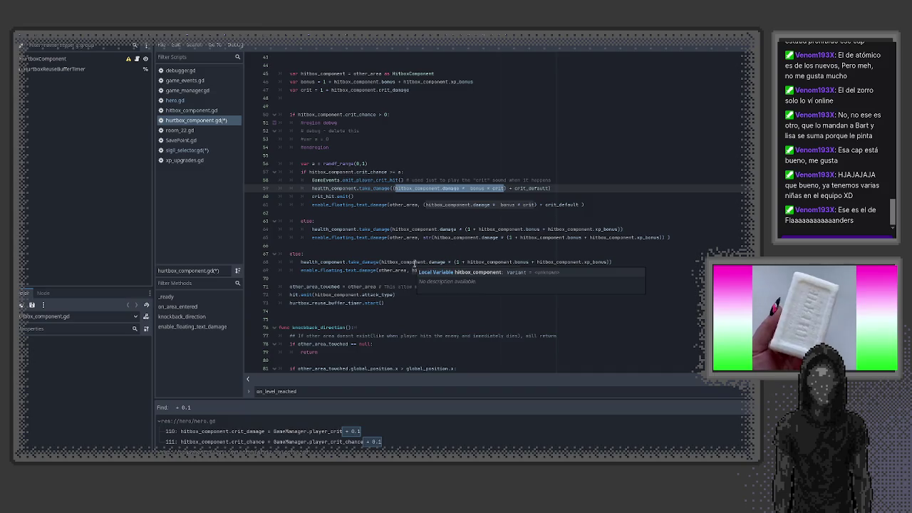
{"action": "double_click", "coordinate": [524, 188]}
{"action": "right_click", "coordinate": [525, 188]}
{"action": "left_click", "coordinate": [536, 228]}
{"action": "double_click", "coordinate": [316, 271]}
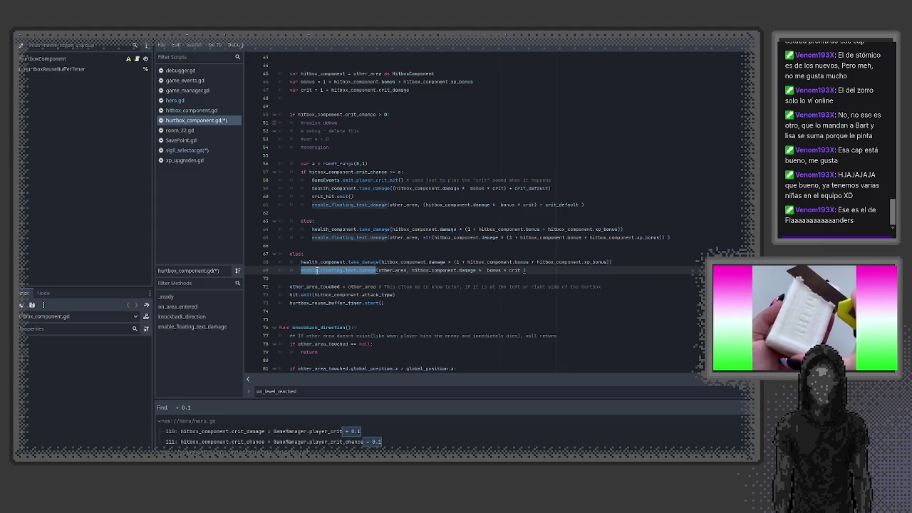
{"action": "left_click_drag", "start_coordinate": [412, 271], "coordinate": [521, 271]}
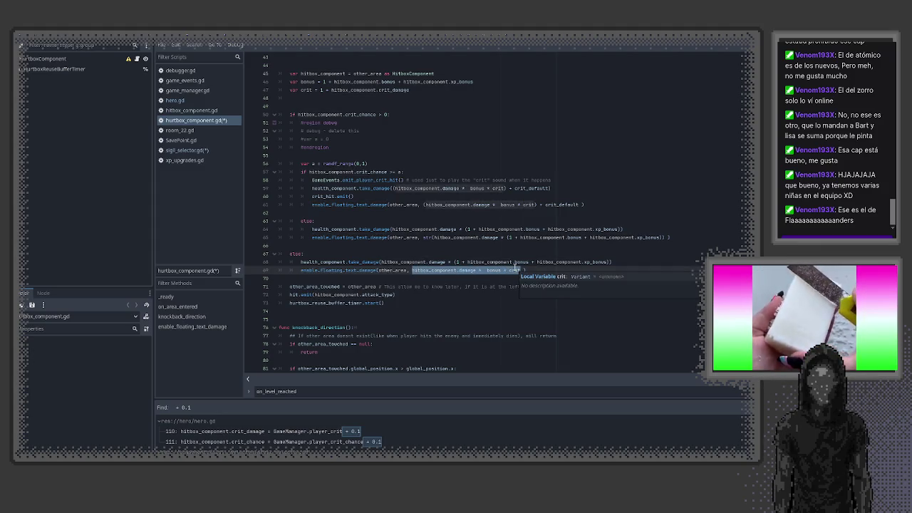
{"action": "type", "text": "("}
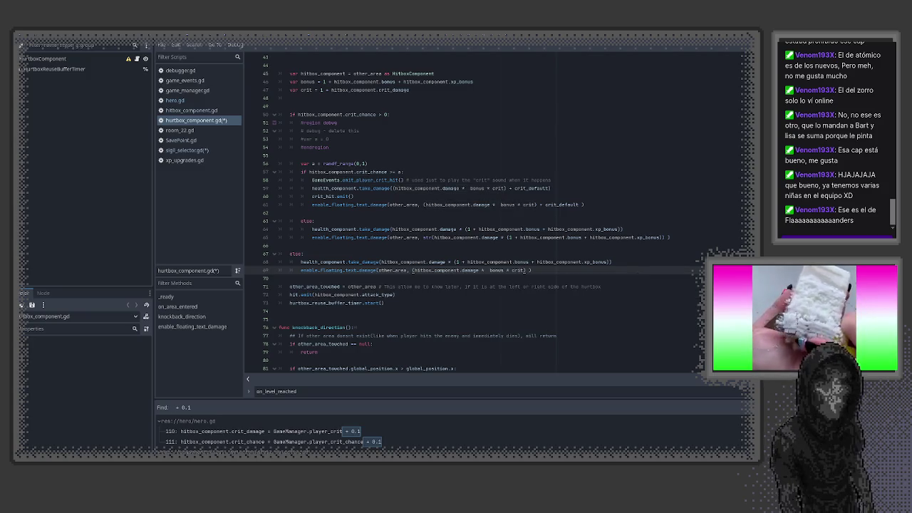
{"action": "type", "text": " + crit_default"}
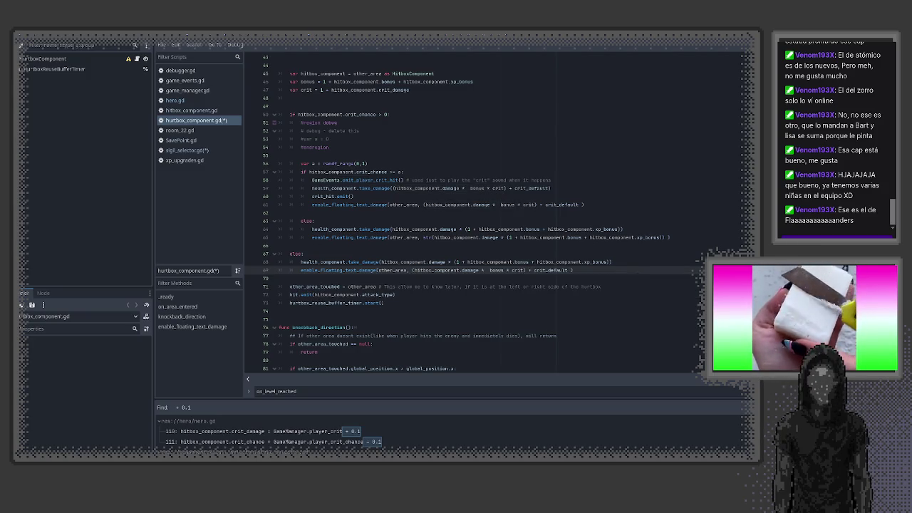
{"action": "key", "text": "ctrl+s"}
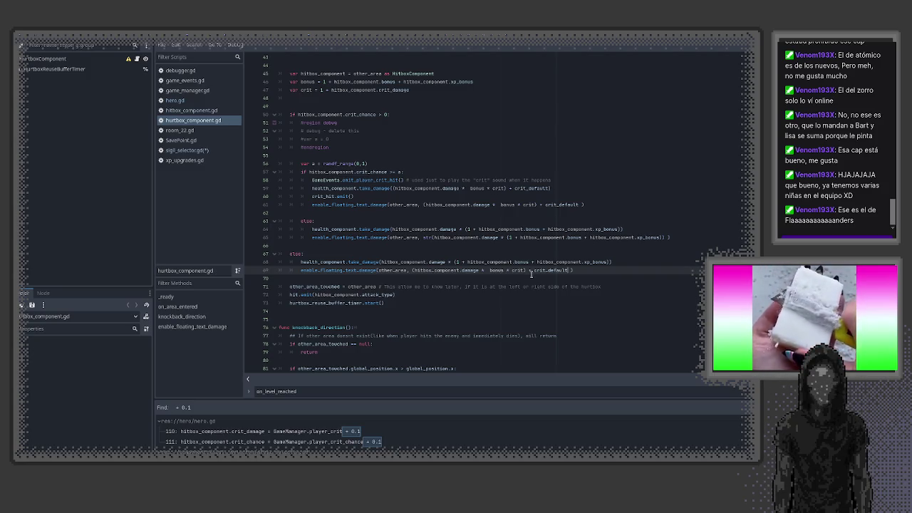
{"action": "scroll", "coordinate": [465, 270], "scroll_direction": "up", "scroll_amount": 5}
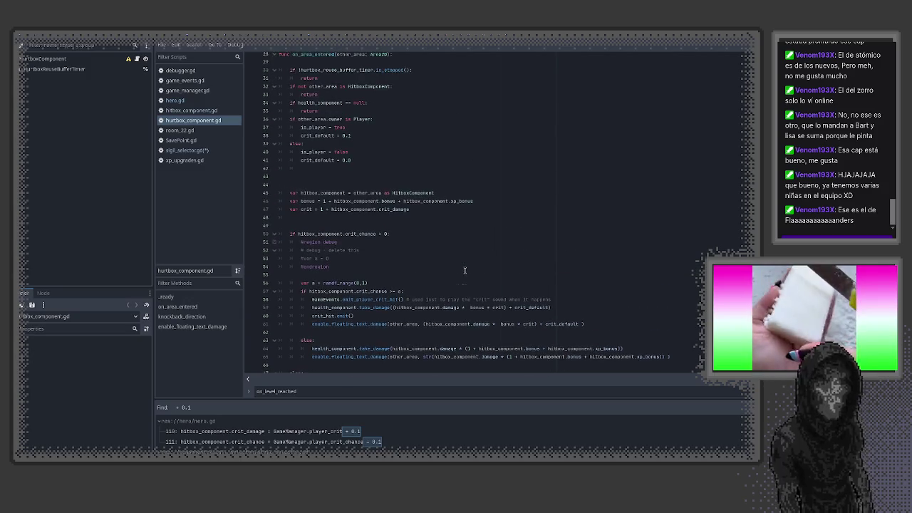
- Comment the is_player line about the 10% minimum crit and delete surplus blank lines, saving
{"action": "left_click", "coordinate": [387, 132]}
{"action": "type", "text": "# Player always hits with at least 10% crit"}
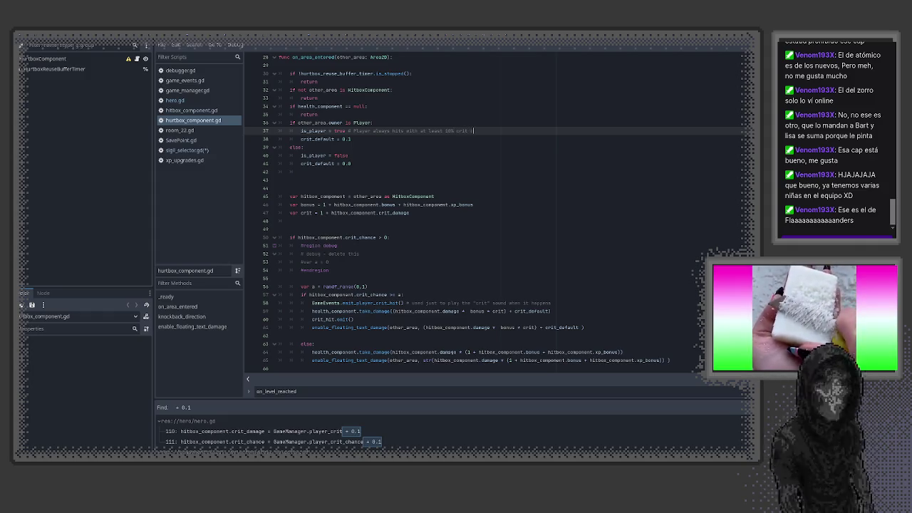
{"action": "type", "text": "damage and chance"}
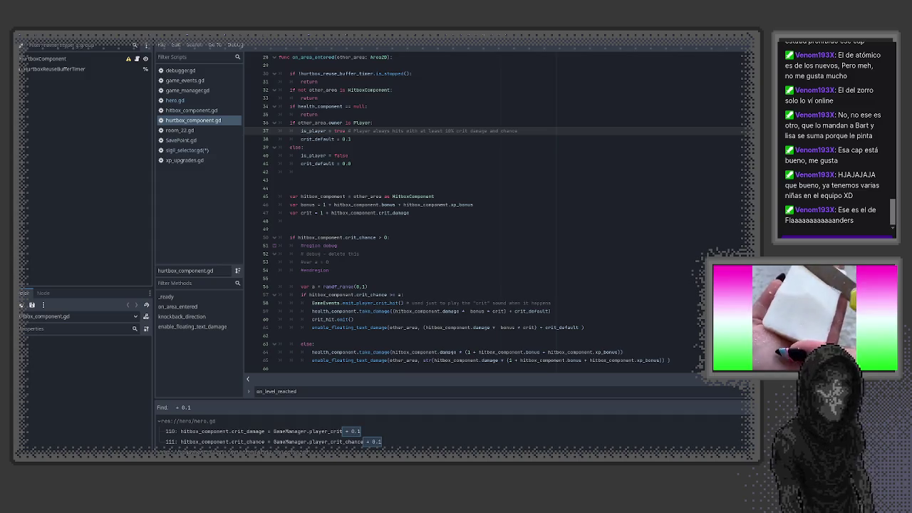
{"action": "left_click", "coordinate": [449, 176]}
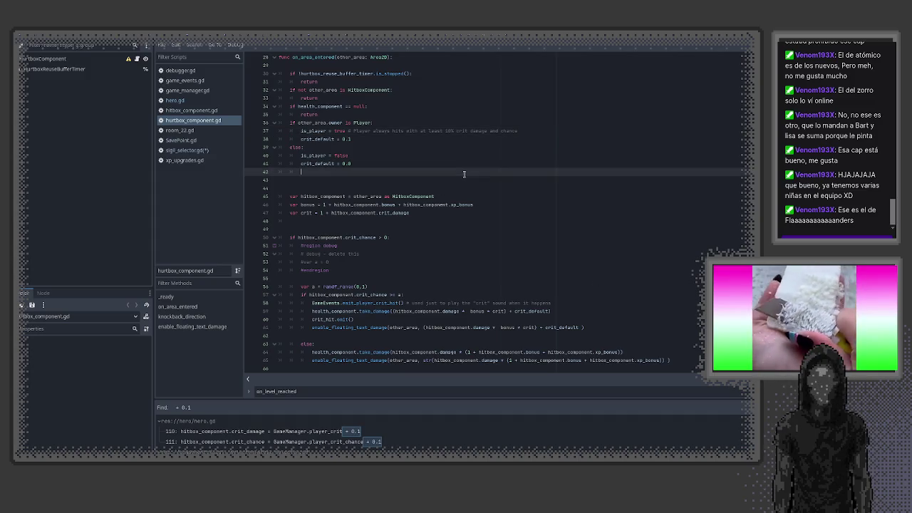
{"action": "left_click", "coordinate": [355, 182]}
{"action": "key", "text": "BackSpace"}
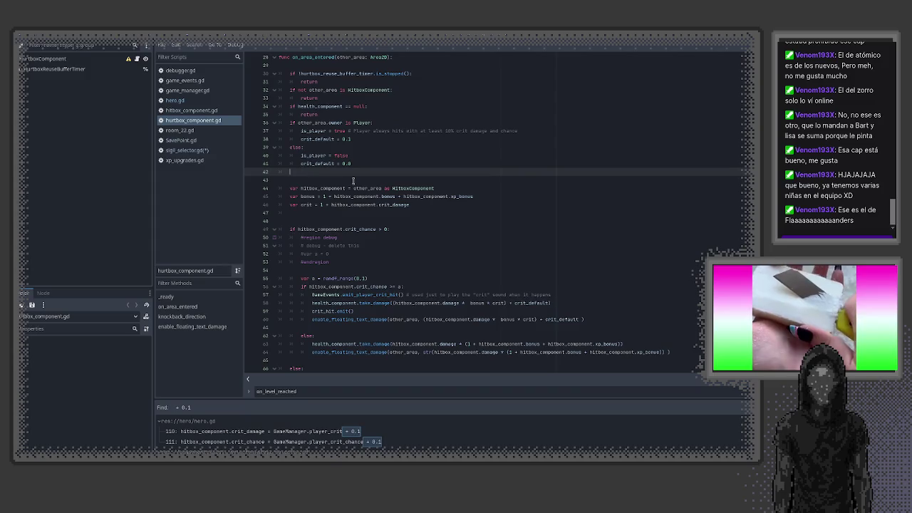
{"action": "key", "text": "BackSpace"}
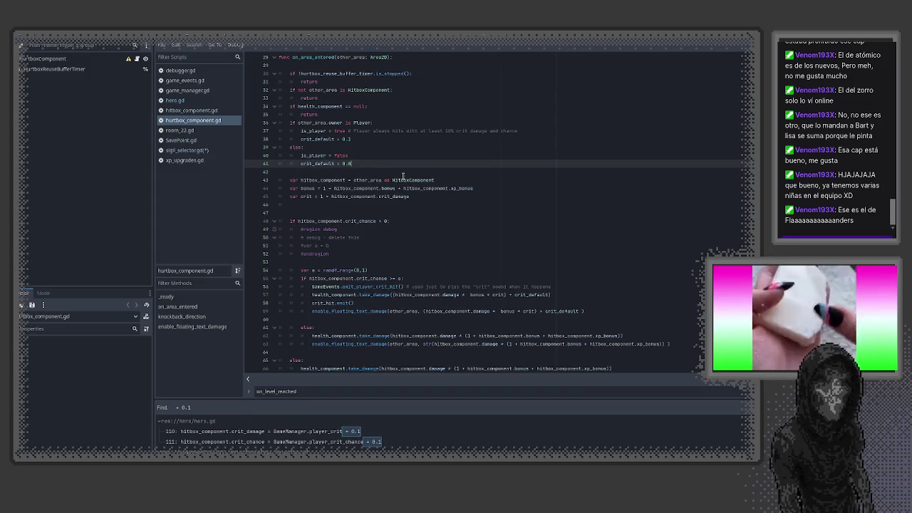
{"action": "key", "text": "ctrl+s"}
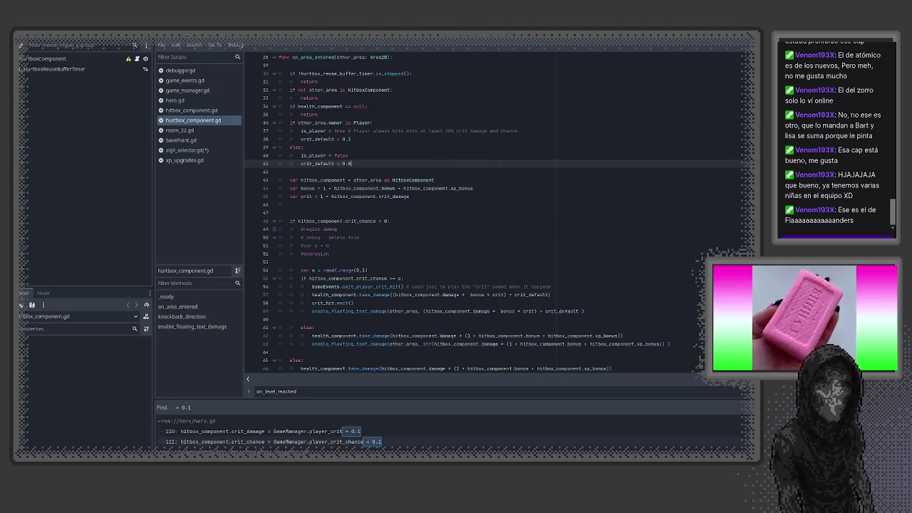
{"action": "left_click", "coordinate": [386, 213]}
{"action": "key", "text": "BackSpace"}
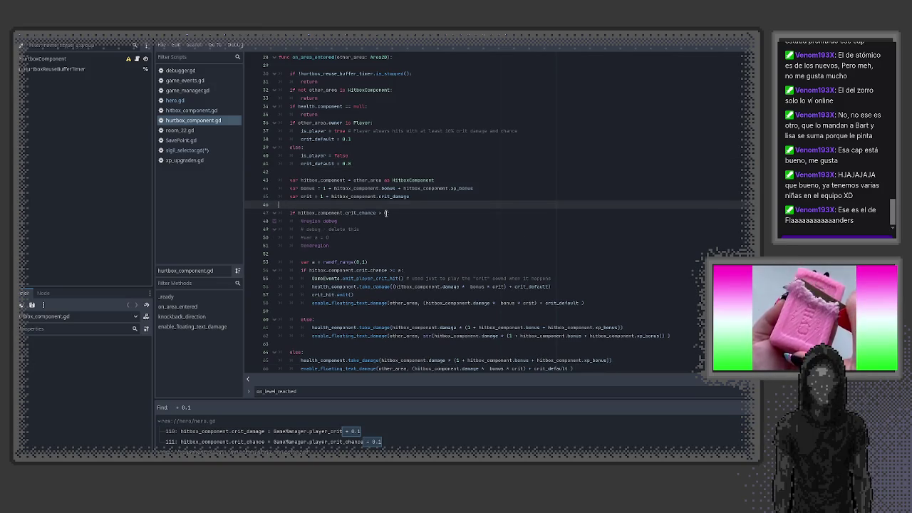
{"action": "scroll", "coordinate": [472, 232], "scroll_direction": "down", "scroll_amount": 3}
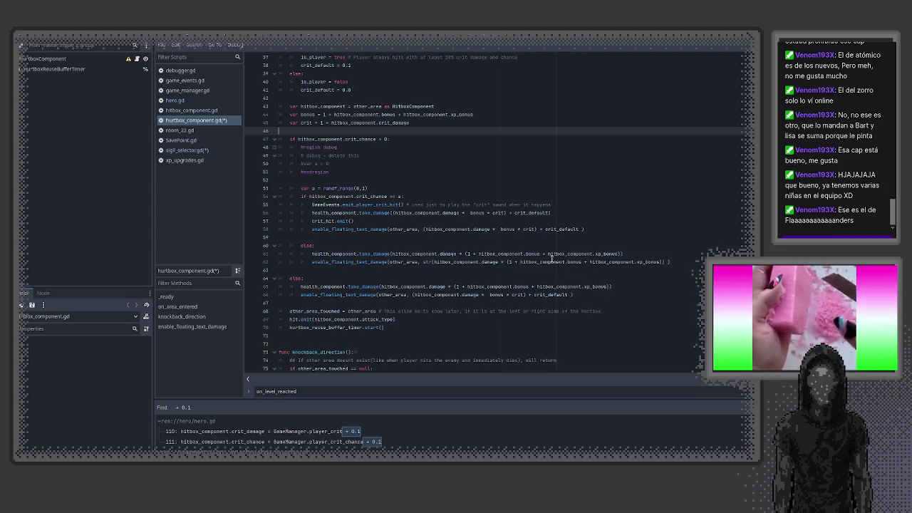
{"action": "mouse_move", "coordinate": [552, 260]}
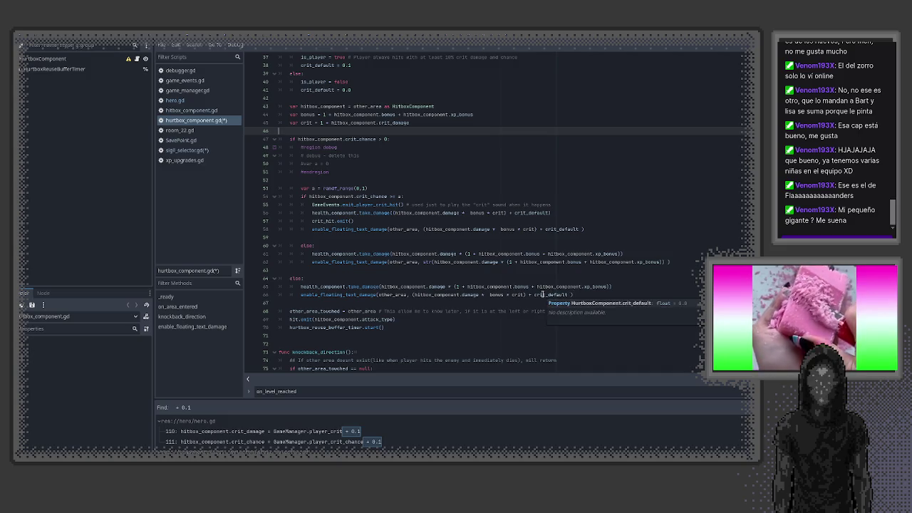
{"action": "mouse_move", "coordinate": [568, 295]}
{"action": "left_mouse_down"}
{"action": "mouse_move", "coordinate": [457, 295]}
{"action": "mouse_move", "coordinate": [536, 295]}
{"action": "left_mouse_up"}
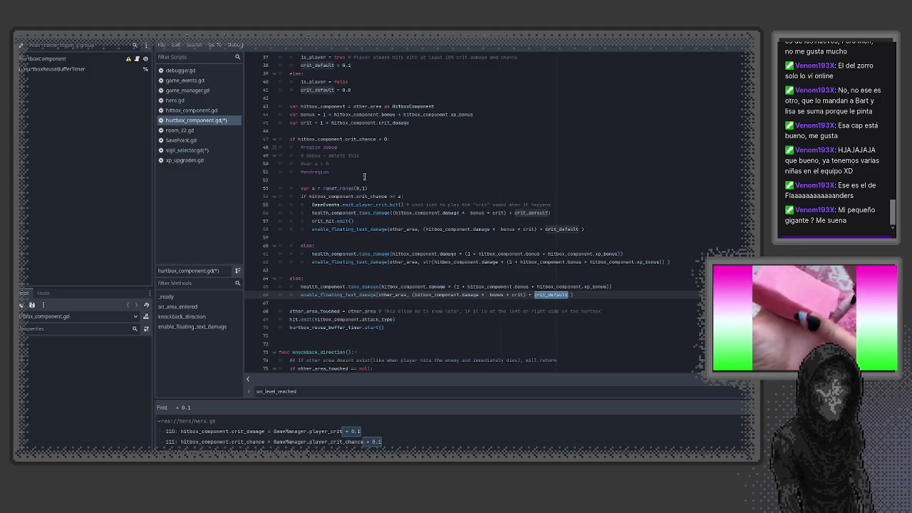
{"action": "left_click", "coordinate": [501, 187]}
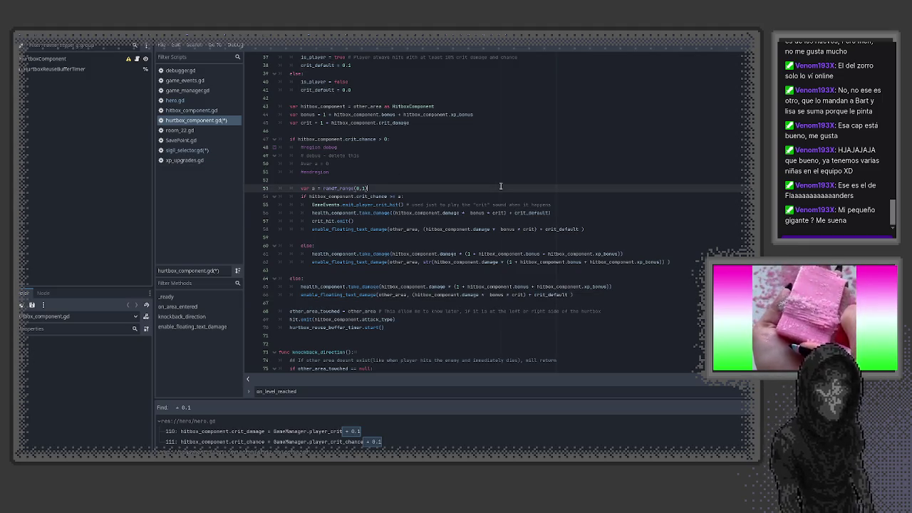
{"action": "key", "text": "ctrl+shift+o"}
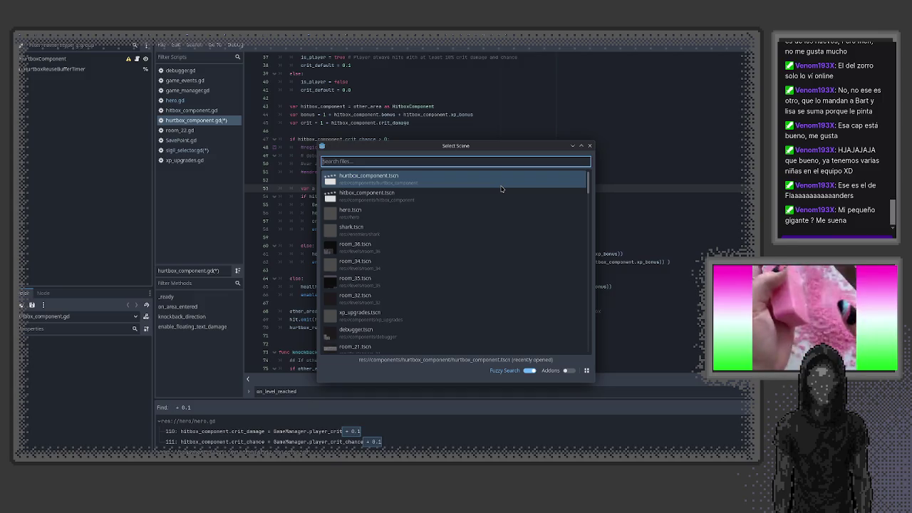
- Open the pause_menu scene and its stats_menu.gd script
{"action": "type", "text": "pause"}
{"action": "key", "text": "Return"}
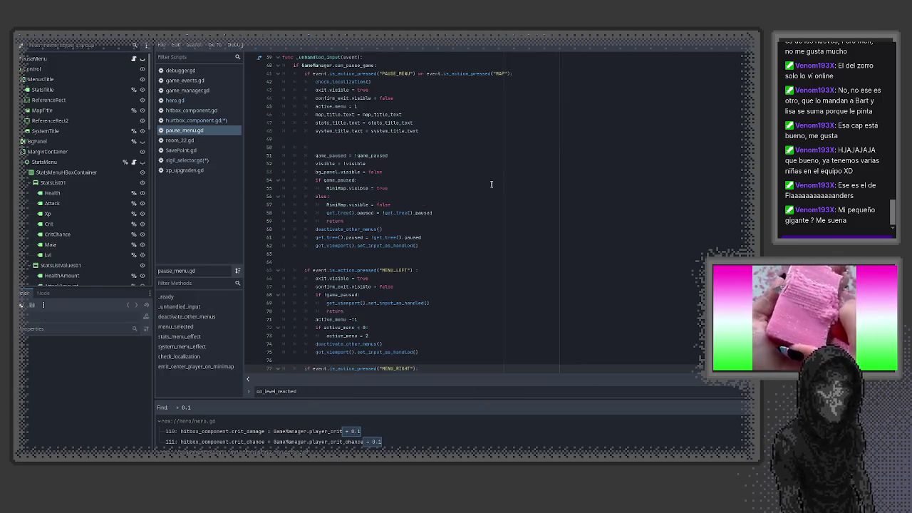
{"action": "left_click", "coordinate": [133, 162]}
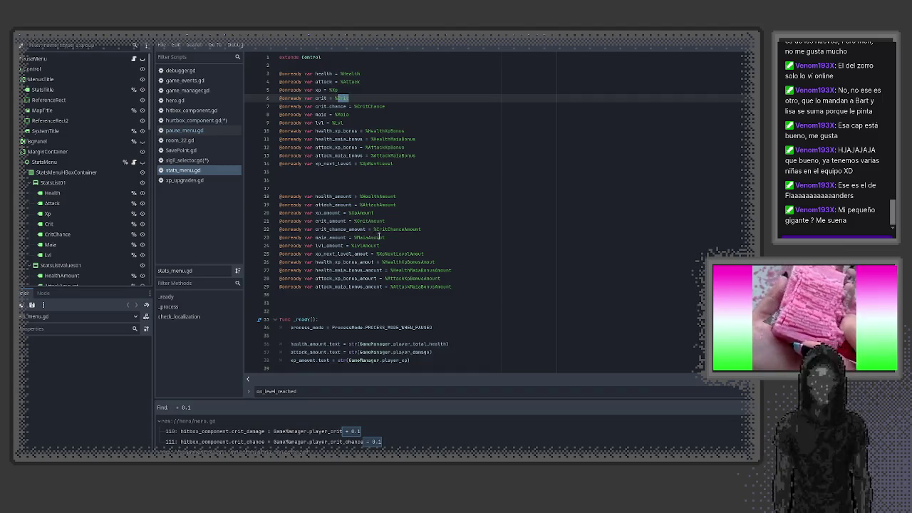
{"action": "scroll", "coordinate": [380, 237], "scroll_direction": "down", "scroll_amount": 15}
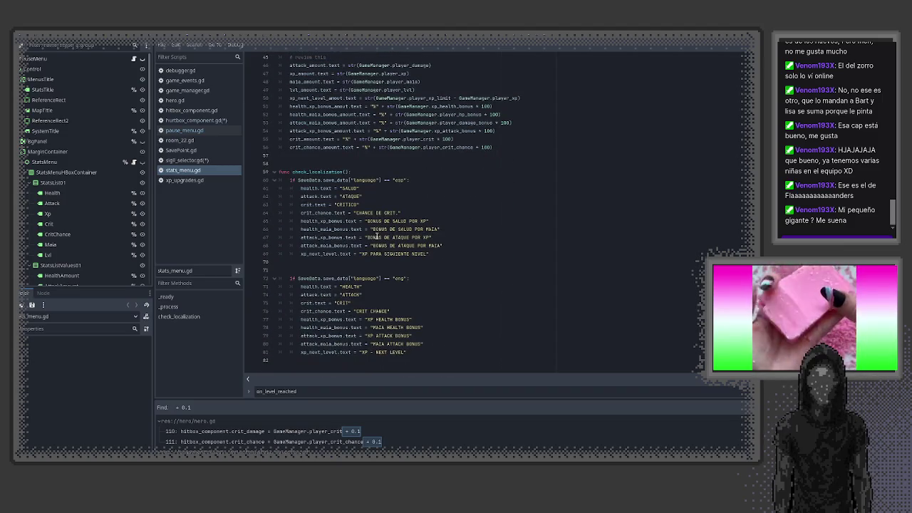
{"action": "left_click_drag", "start_coordinate": [300, 288], "coordinate": [332, 287]}
{"action": "scroll", "coordinate": [354, 281], "scroll_direction": "up", "scroll_amount": 1}
{"action": "scroll", "coordinate": [443, 226], "scroll_direction": "up", "scroll_amount": 2}
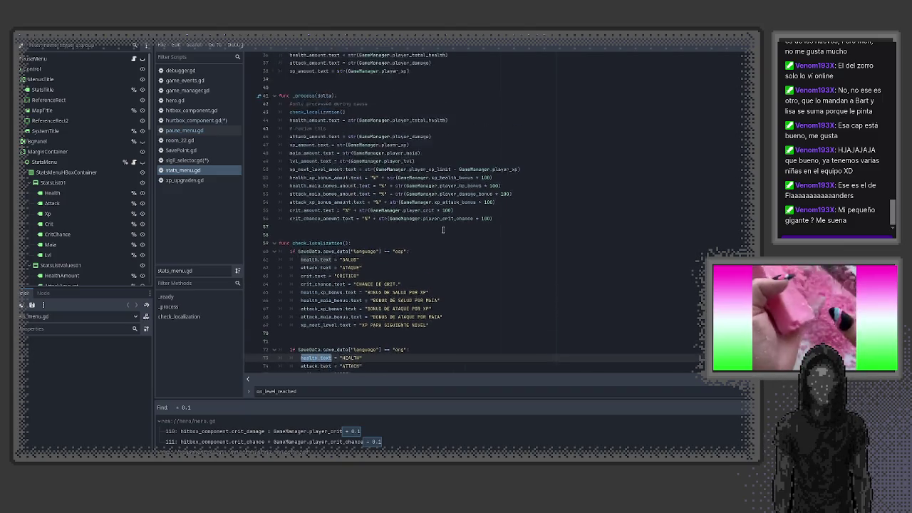
{"action": "scroll", "coordinate": [442, 225], "scroll_direction": "up", "scroll_amount": 2}
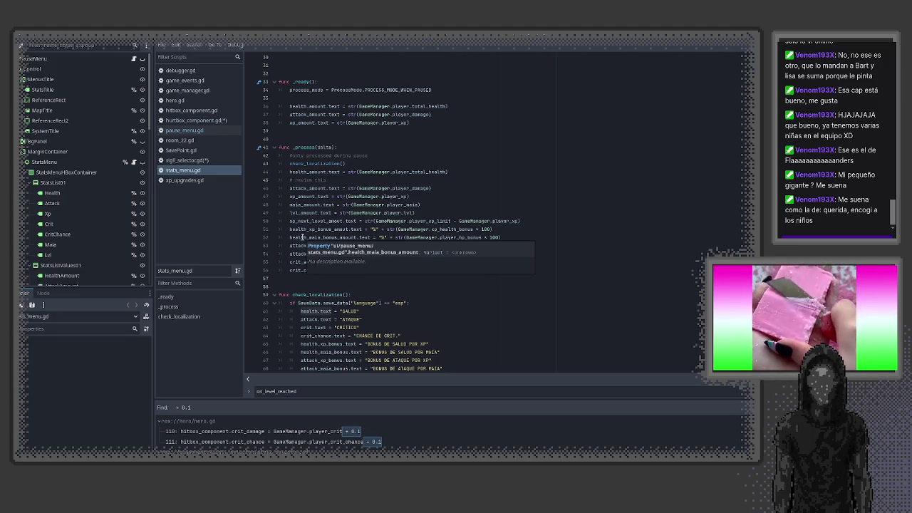
- Change lines 55–56 to show (player_crit * 100) + 0.1 and (player_crit_chance * 100) + 0.1
{"action": "double_click", "coordinate": [298, 263]}
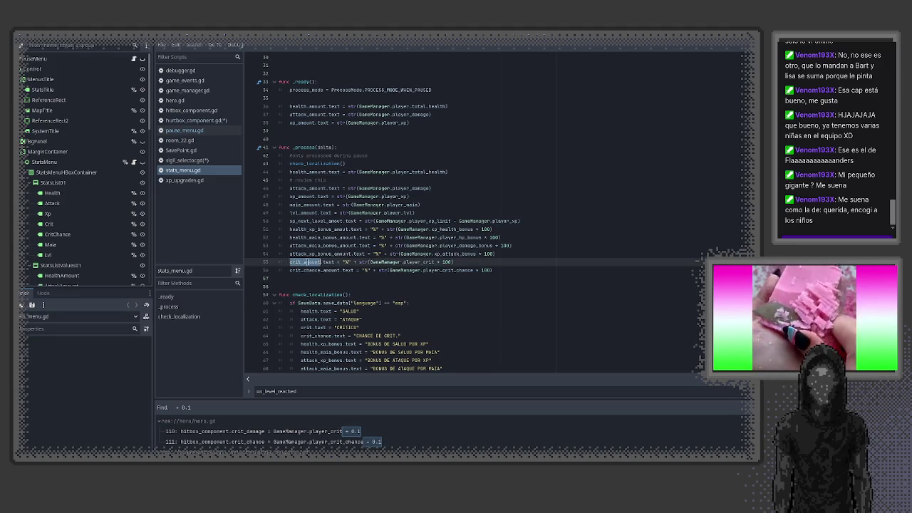
{"action": "mouse_move", "coordinate": [370, 262]}
{"action": "left_mouse_down"}
{"action": "mouse_move", "coordinate": [434, 263]}
{"action": "mouse_move", "coordinate": [370, 263]}
{"action": "left_mouse_up"}
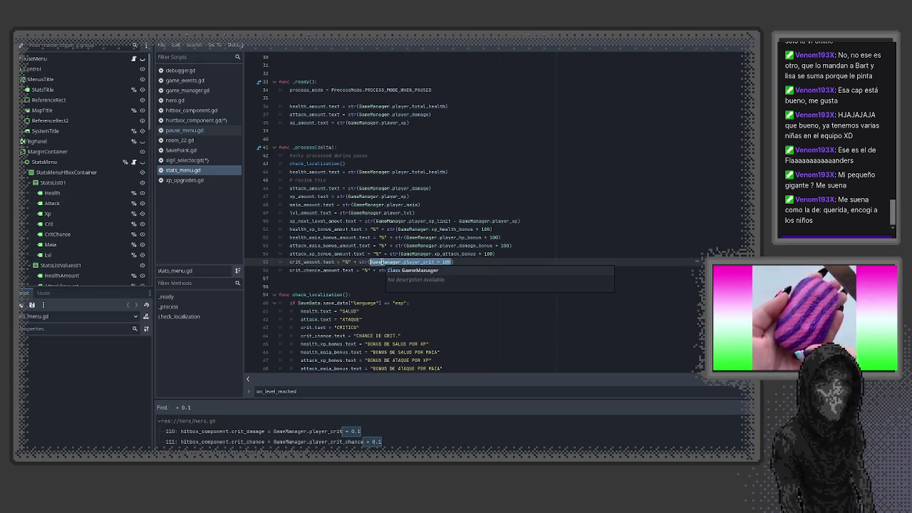
{"action": "type", "text": "("}
{"action": "type", "text": "+ "}
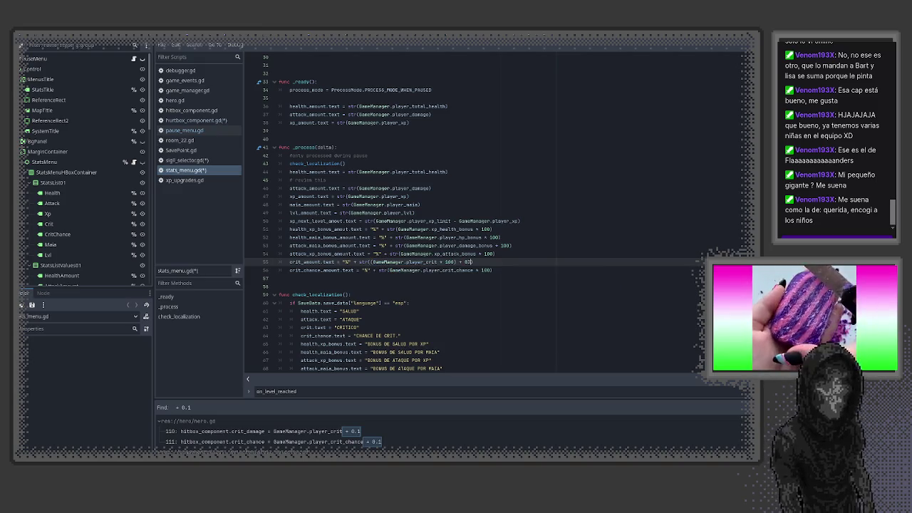
{"action": "type", "text": "0.1"}
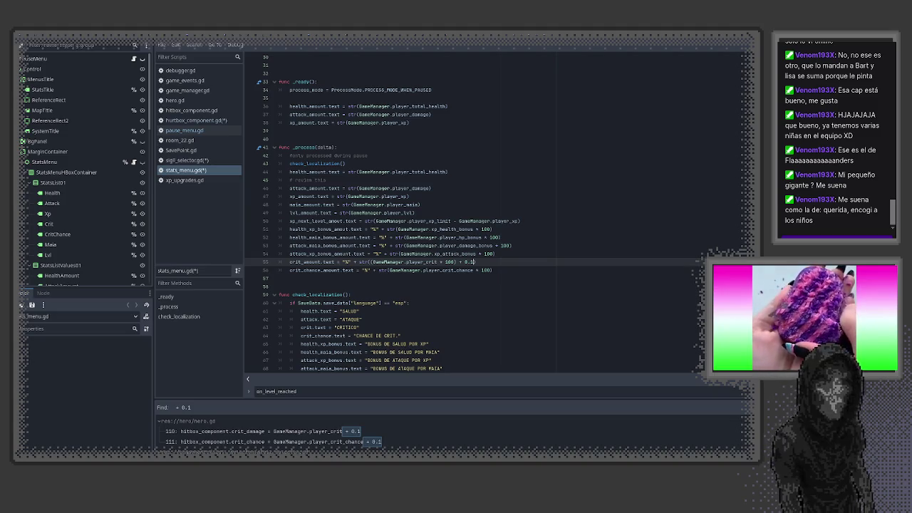
{"action": "left_click", "coordinate": [491, 270]}
{"action": "type", "text": ")"}
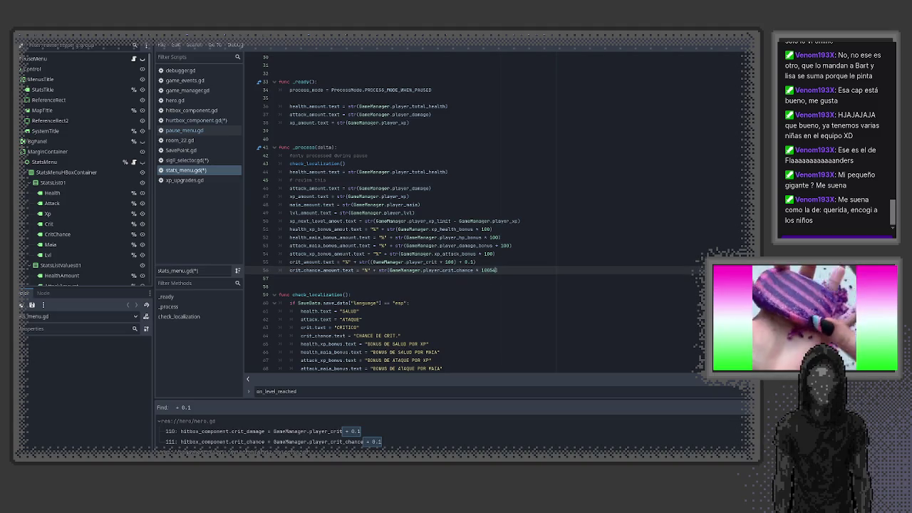
{"action": "key", "text": "BackSpace"}
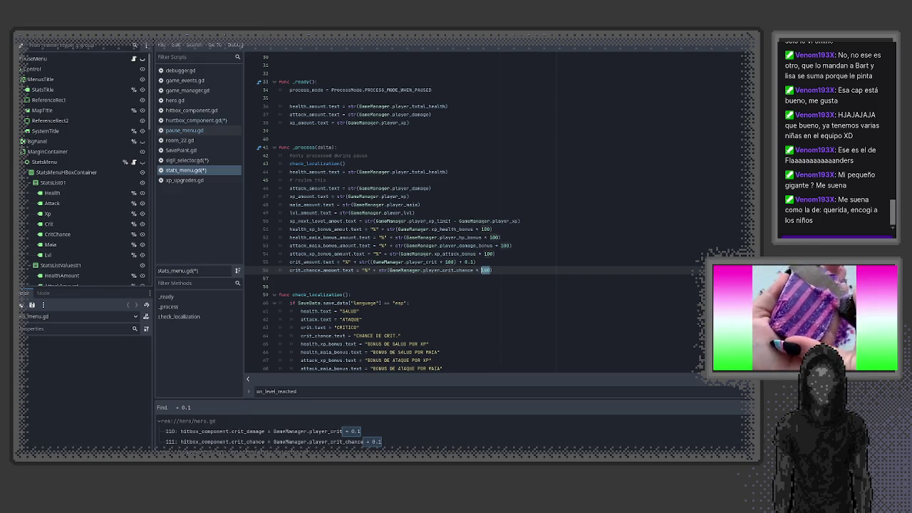
{"action": "left_click_drag", "start_coordinate": [491, 270], "coordinate": [389, 270]}
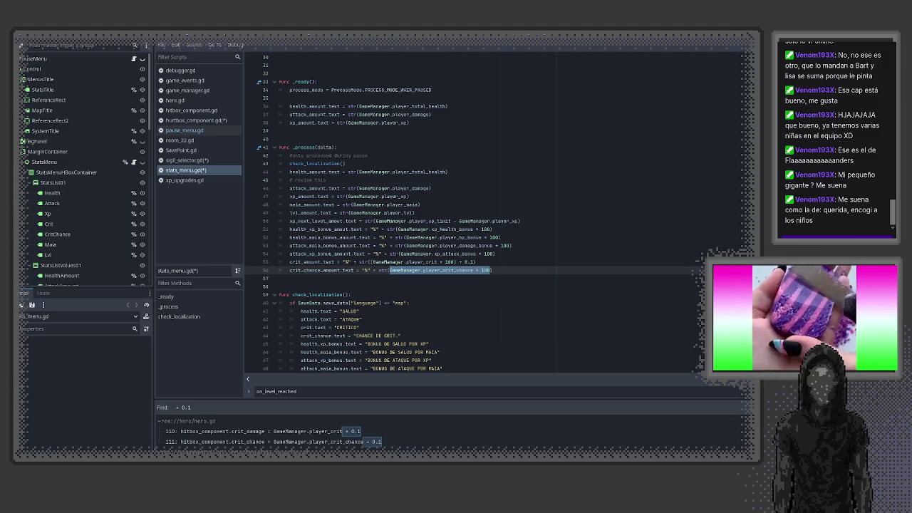
{"action": "type", "text": "( +"}
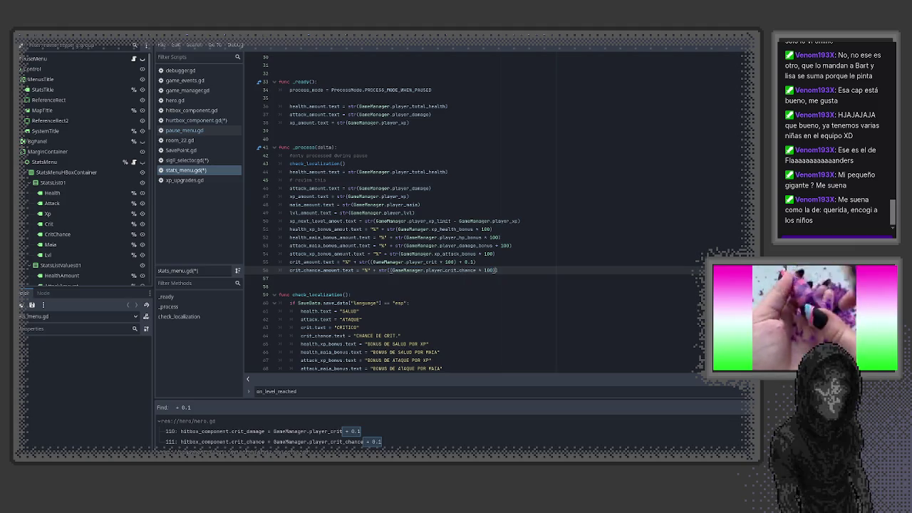
{"action": "type", "text": " 0.1"}
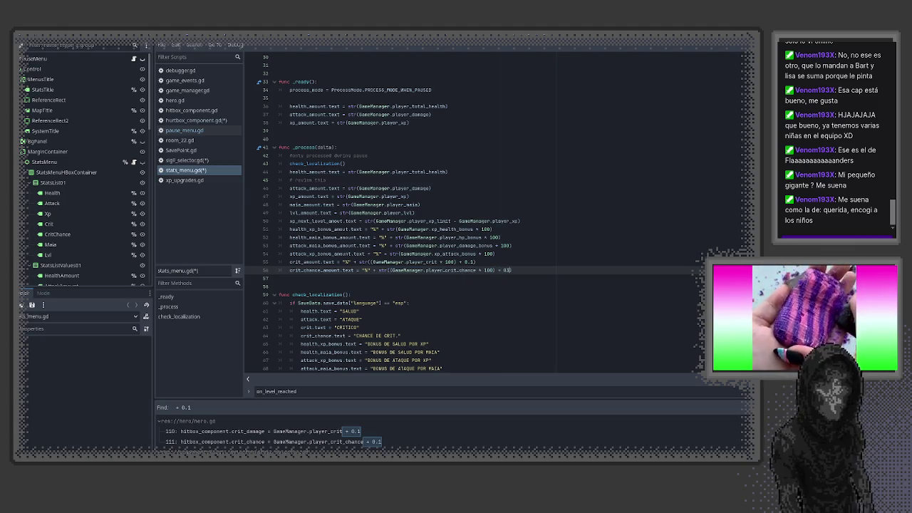
{"action": "type", "text": ")"}
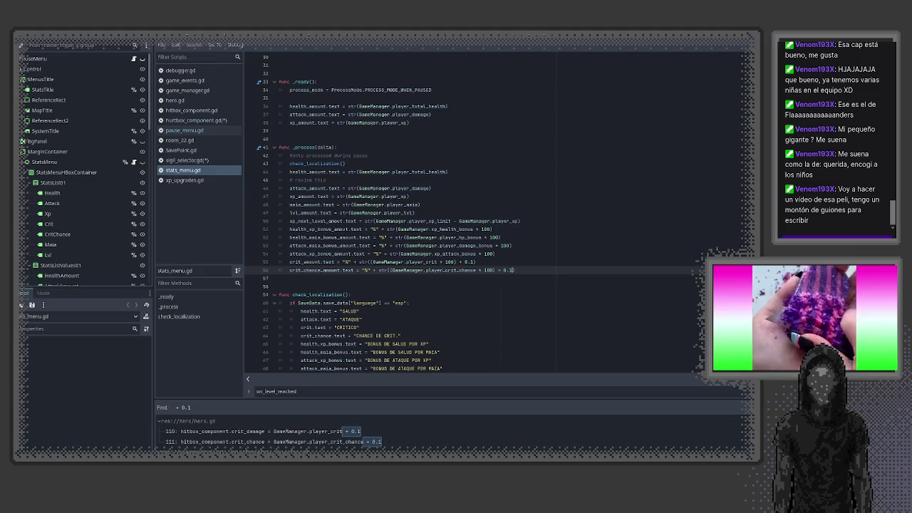
{"action": "left_click", "coordinate": [261, 44]}
- Test-run the game, confirm the ESTADO page shows 15.1% critical and 80.1% crit chance, then reopen stats_menu.gd
{"action": "key", "text": "F6"}
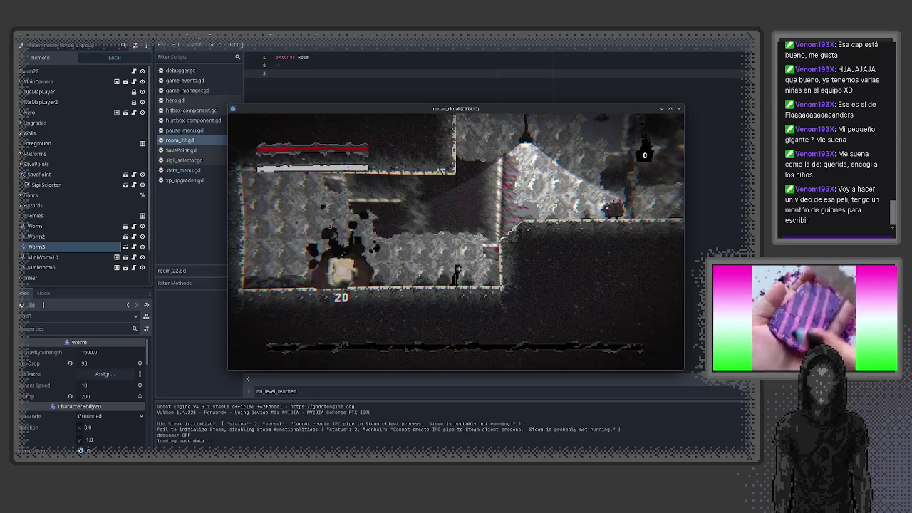
{"action": "key", "text": "Escape"}
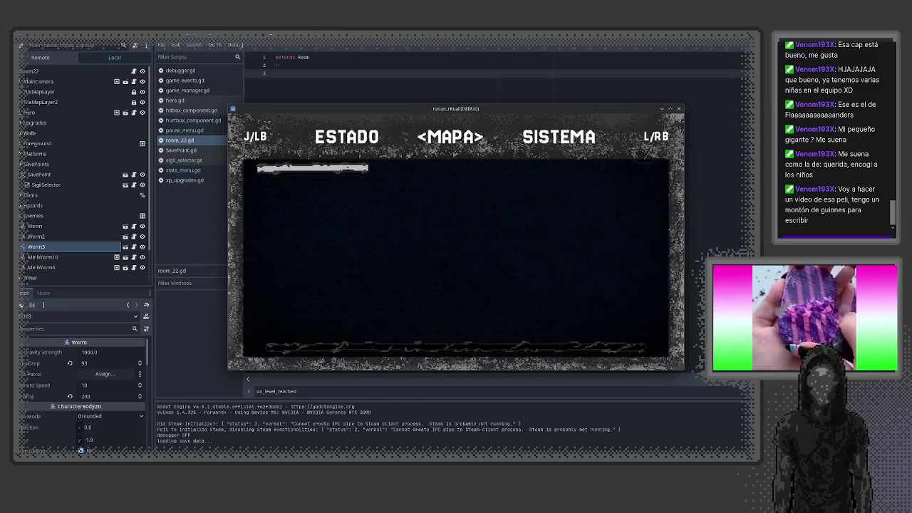
{"action": "key", "text": "j"}
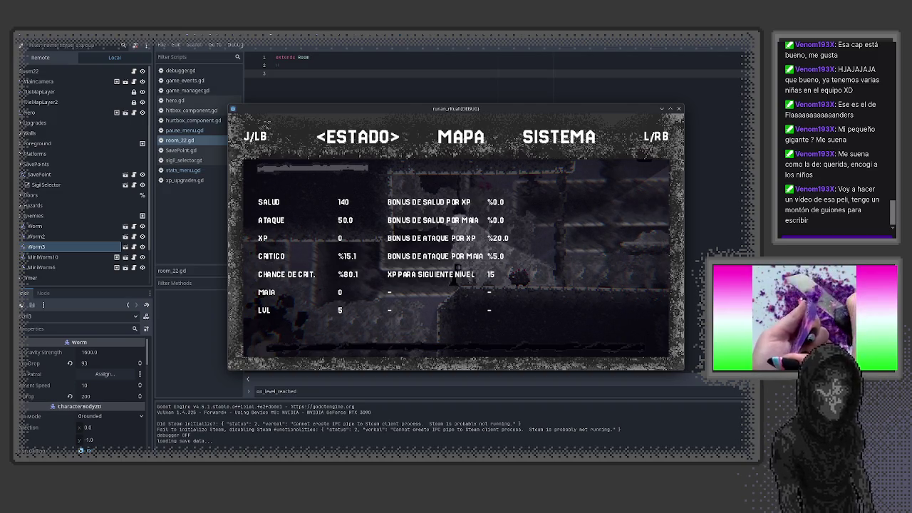
{"action": "key", "text": "F8"}
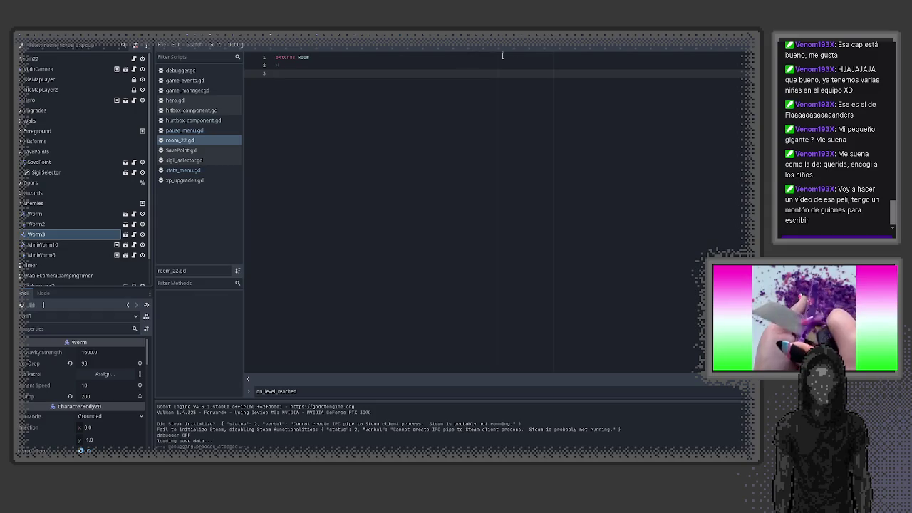
{"action": "left_click", "coordinate": [538, 34]}
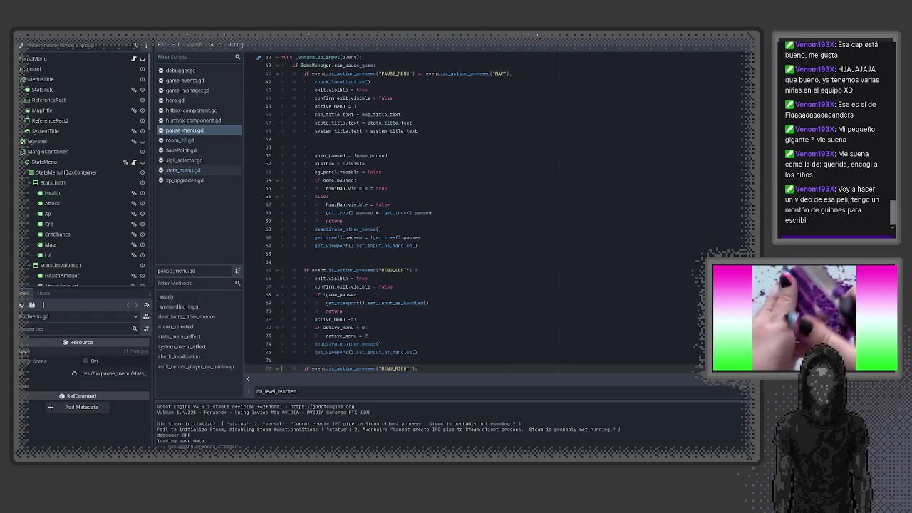
{"action": "left_click", "coordinate": [183, 171]}
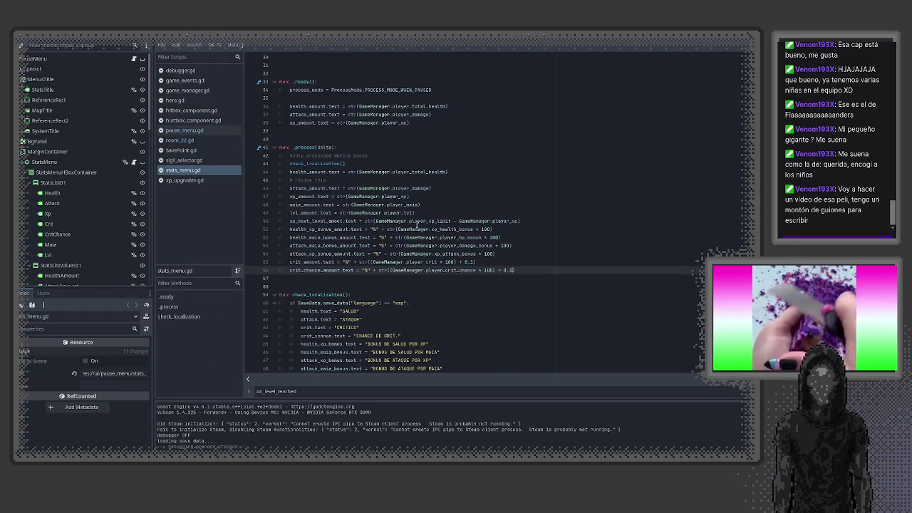
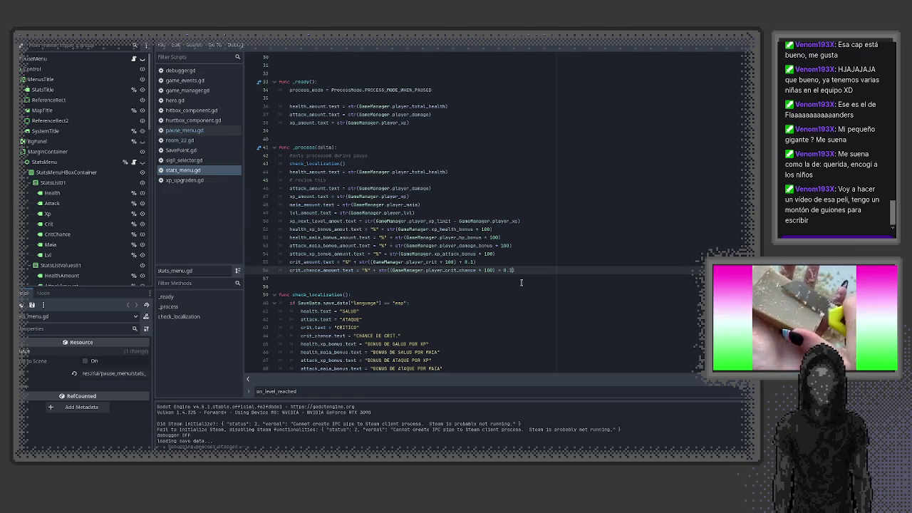
- Look through the actor's photo results in DuckDuckGo Images
{"action": "left_click", "coordinate": [447, 279]}
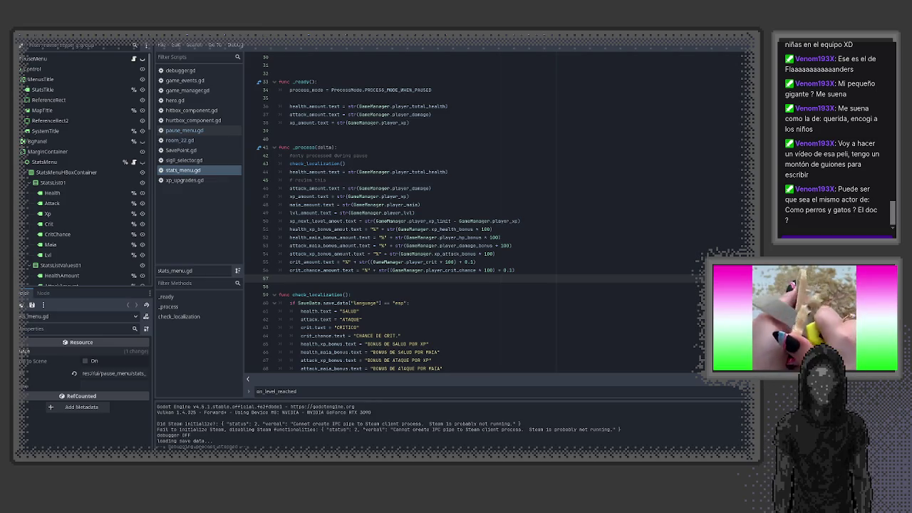
{"action": "key", "text": "alt+Tab"}
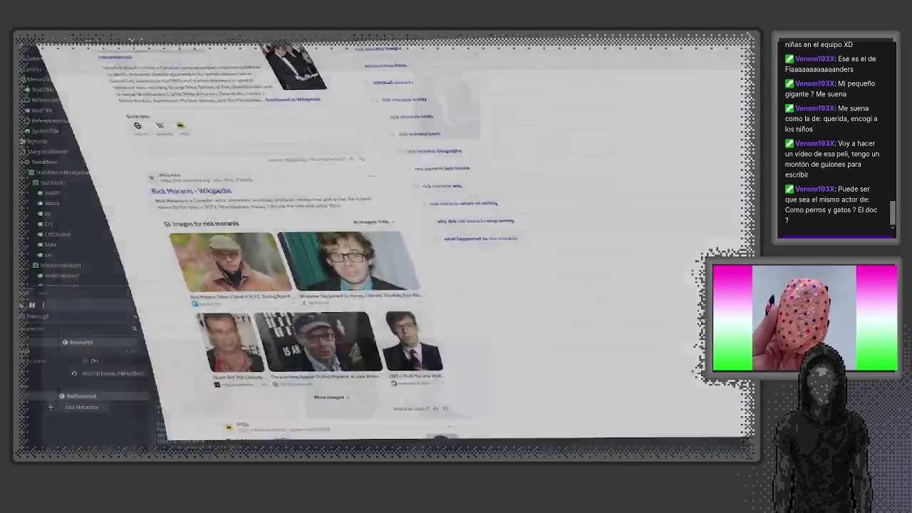
{"action": "left_click", "coordinate": [113, 311]}
{"action": "left_click", "coordinate": [113, 311]}
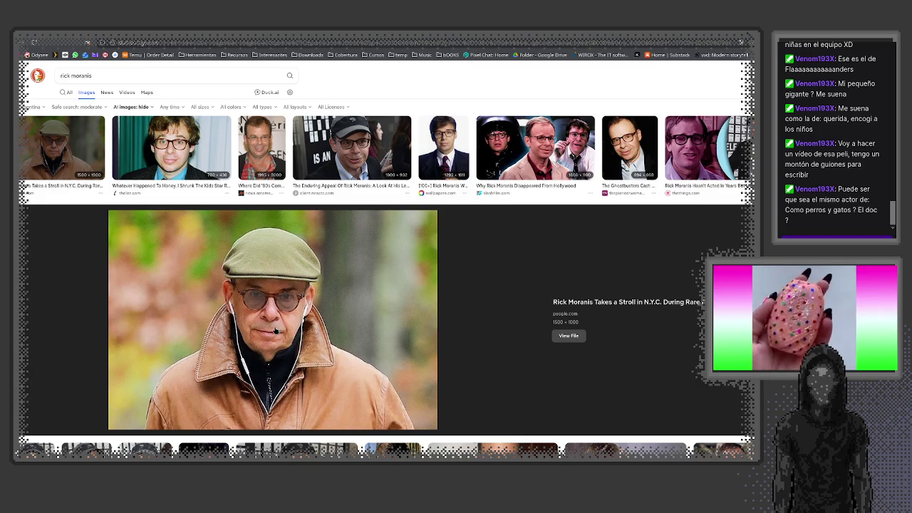
{"action": "left_click", "coordinate": [171, 147]}
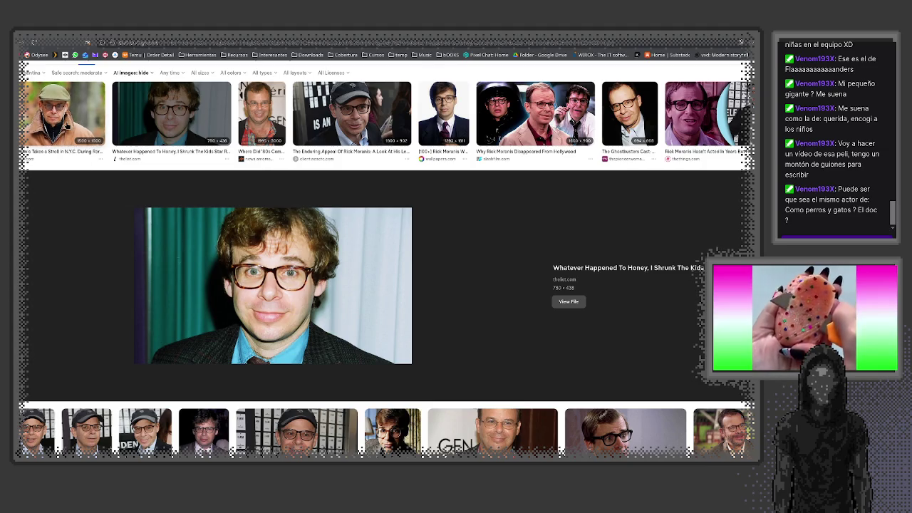
{"action": "scroll", "coordinate": [64, 128], "scroll_direction": "up", "scroll_amount": 1}
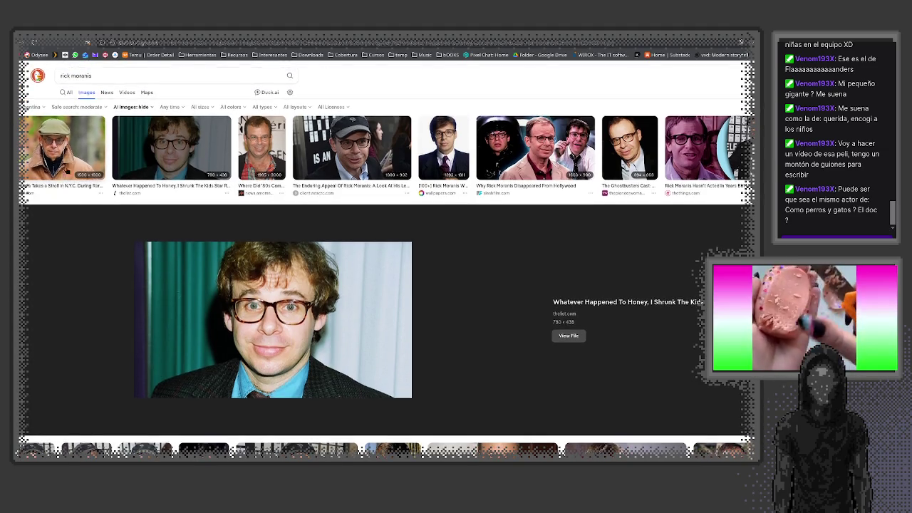
- Find and select the actor's birth year, 1953, in the web results, then return to Godot
{"action": "left_click", "coordinate": [66, 93]}
{"action": "scroll", "coordinate": [260, 262], "scroll_direction": "down", "scroll_amount": 3}
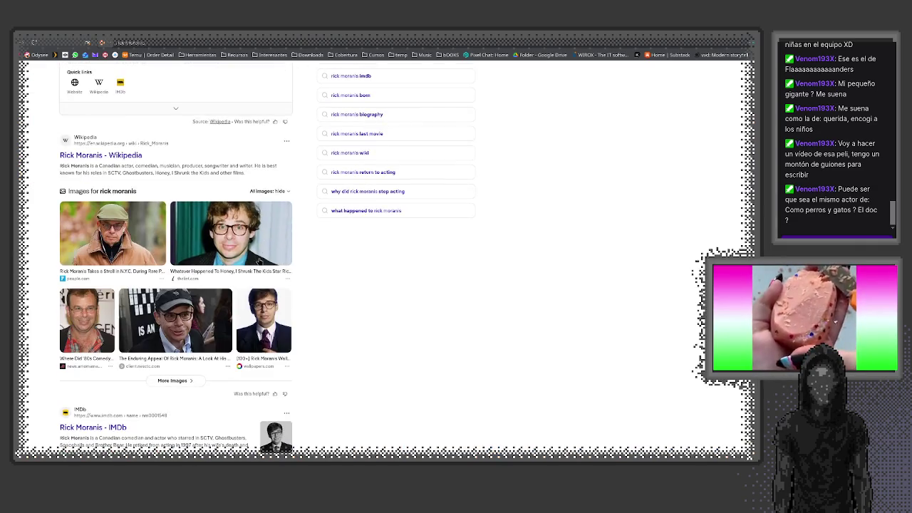
{"action": "scroll", "coordinate": [258, 261], "scroll_direction": "down", "scroll_amount": 2}
{"action": "scroll", "coordinate": [373, 230], "scroll_direction": "up", "scroll_amount": 4}
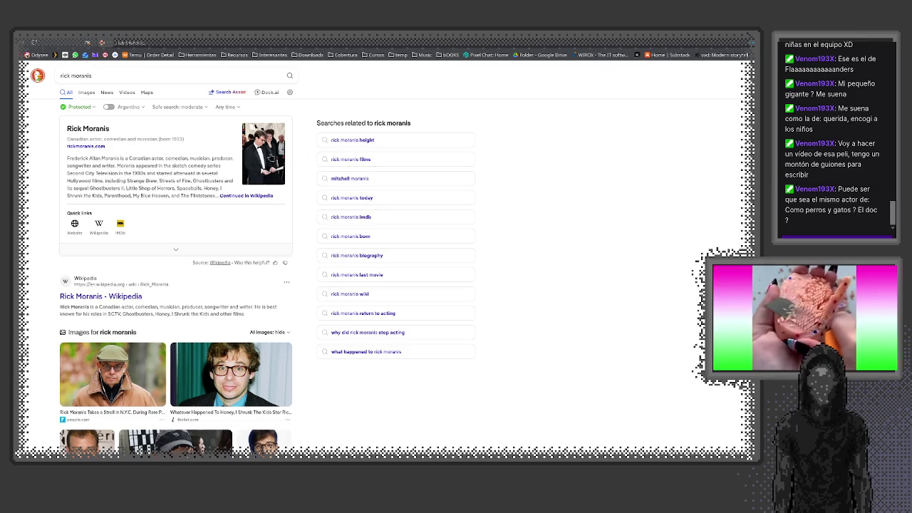
{"action": "double_click", "coordinate": [178, 139]}
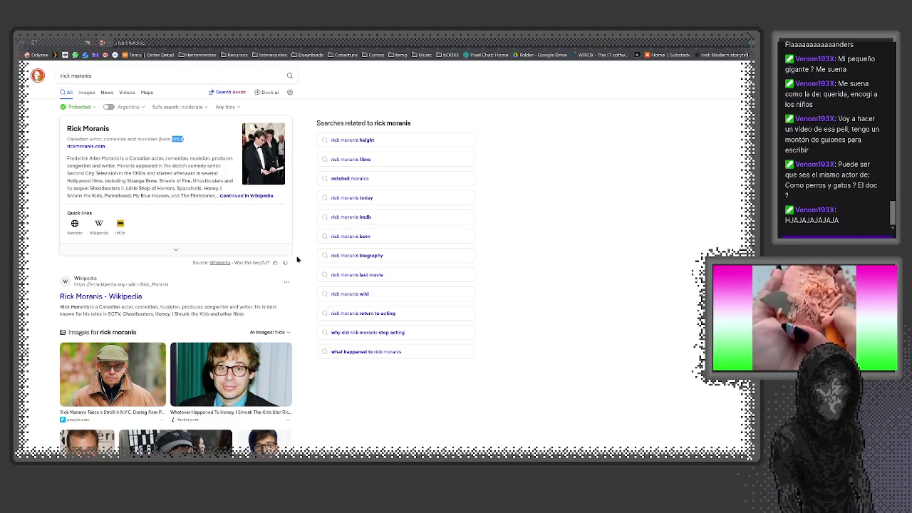
{"action": "key", "text": "alt+Tab"}
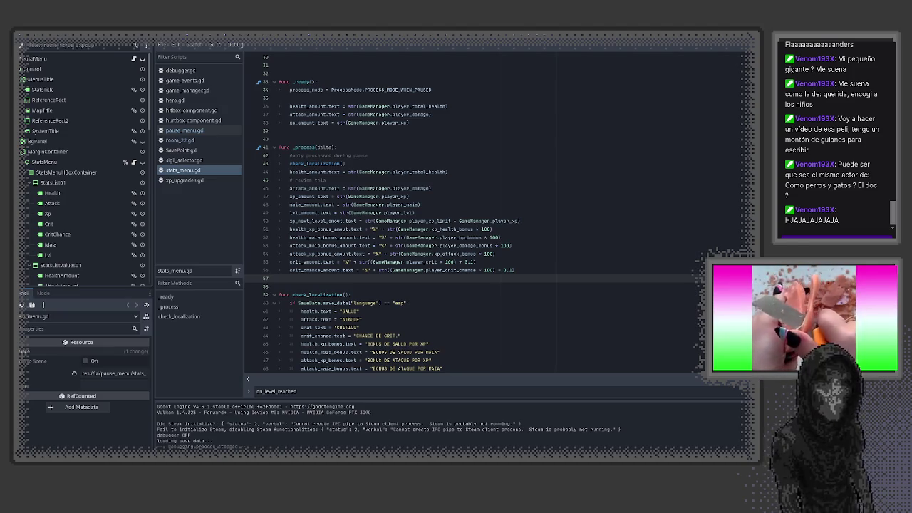
- Open the IMDb page for Como perros y gatos and view the scientist-with-beagle photo full screen
{"action": "key", "text": "alt+Tab"}
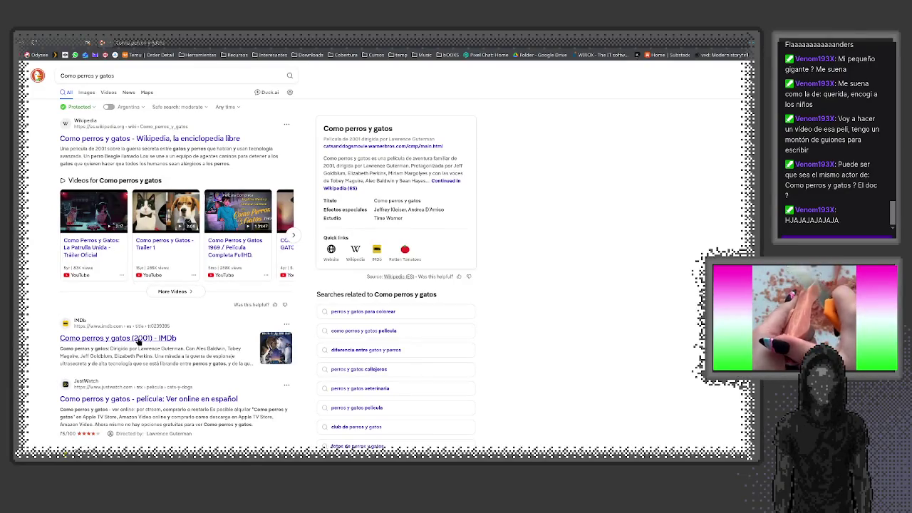
{"action": "left_click", "coordinate": [117, 338]}
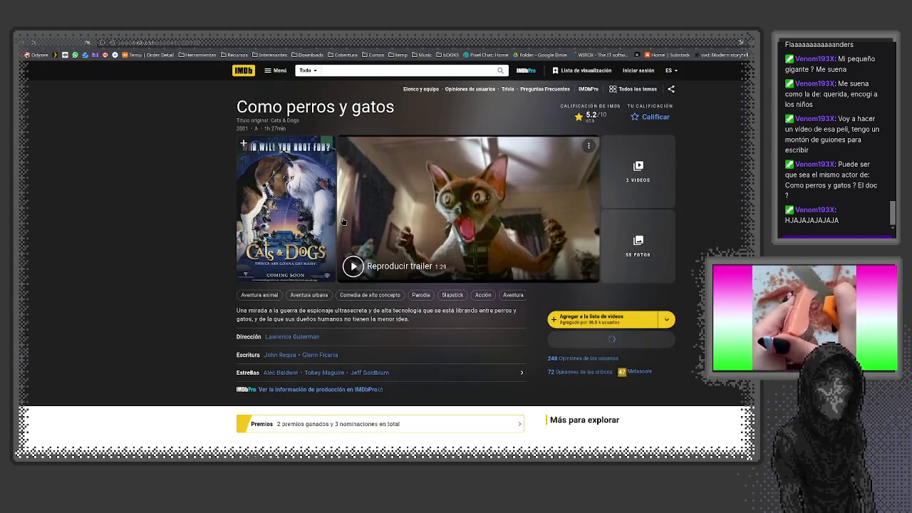
{"action": "scroll", "coordinate": [322, 259], "scroll_direction": "down", "scroll_amount": 5}
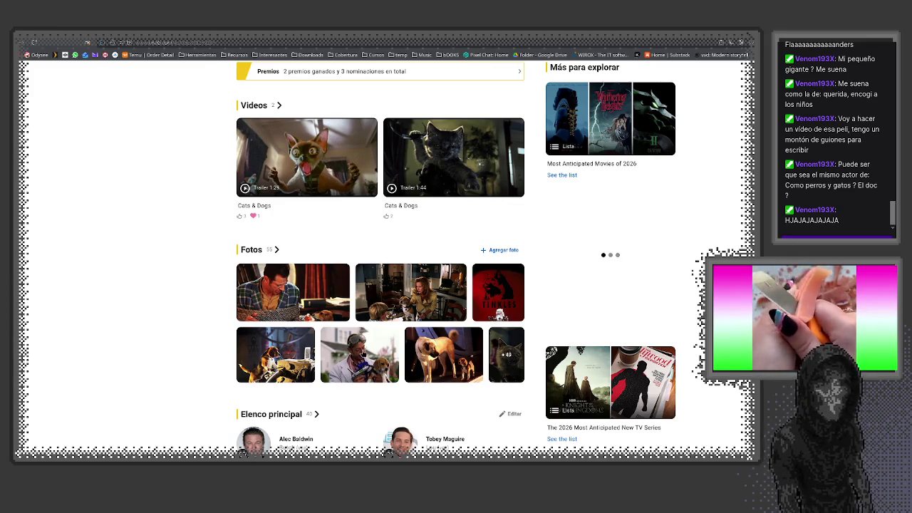
{"action": "scroll", "coordinate": [363, 358], "scroll_direction": "down", "scroll_amount": 1}
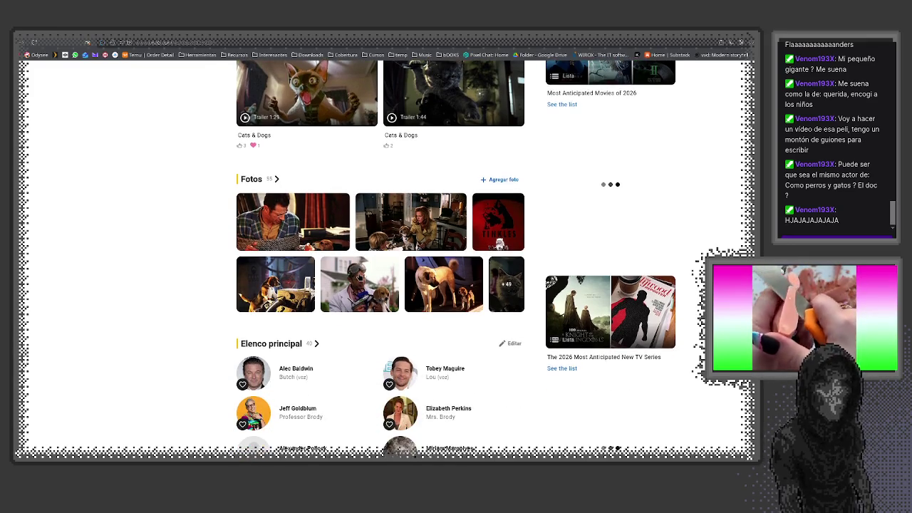
{"action": "scroll", "coordinate": [363, 358], "scroll_direction": "down", "scroll_amount": 1}
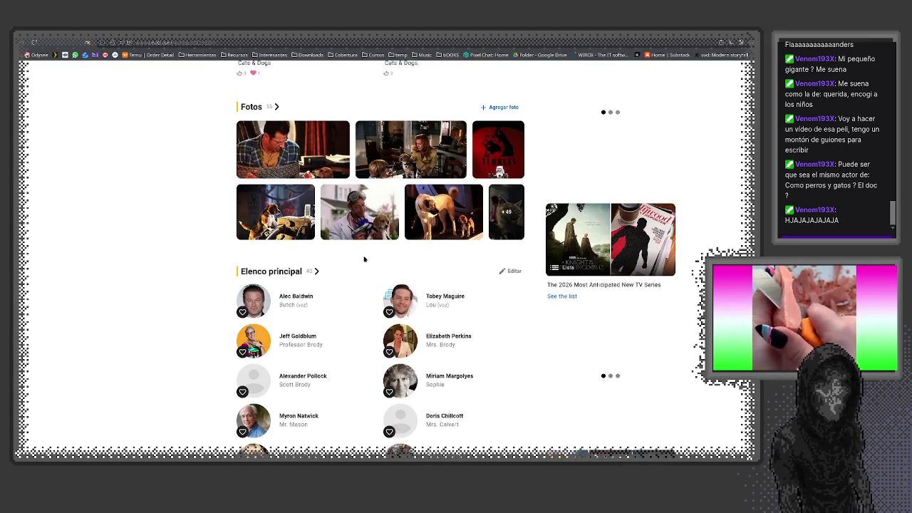
{"action": "left_click", "coordinate": [359, 214]}
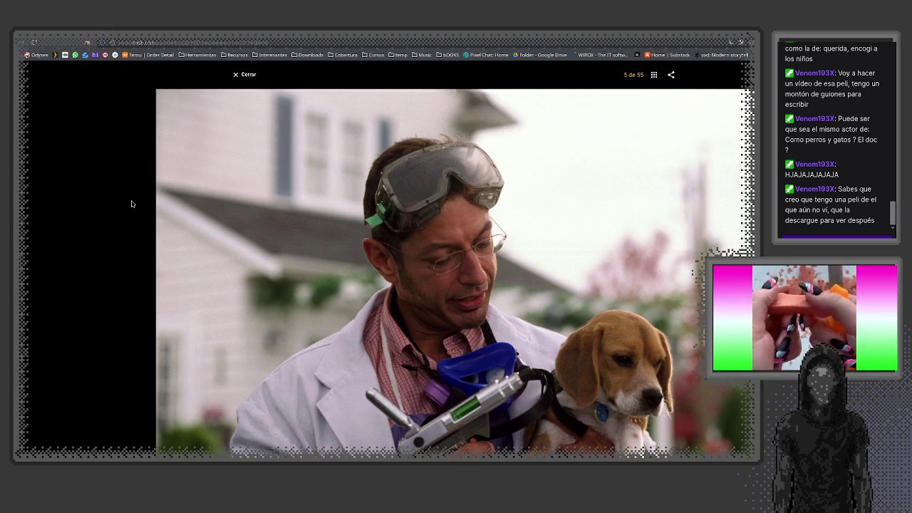
{"action": "key", "text": "Escape"}
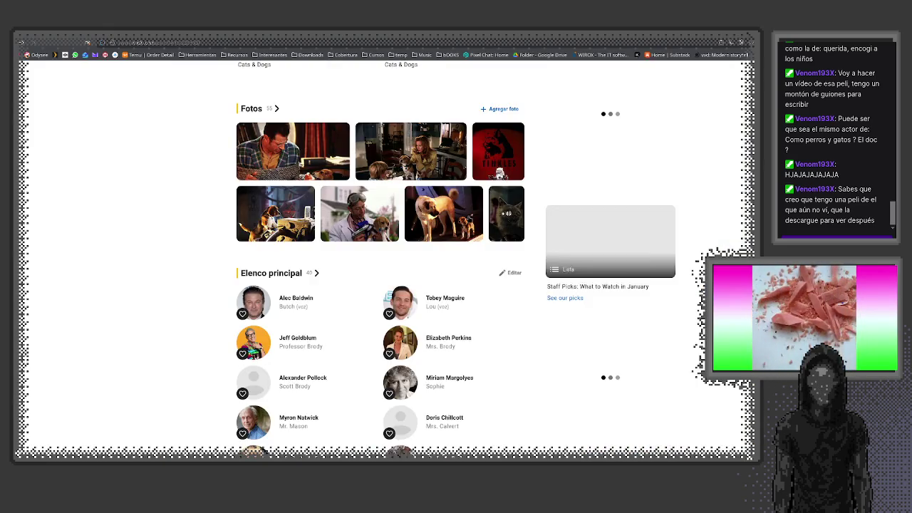
- Check a cast member's profile, then go back and scroll through the title page
{"action": "scroll", "coordinate": [454, 222], "scroll_direction": "down", "scroll_amount": 1}
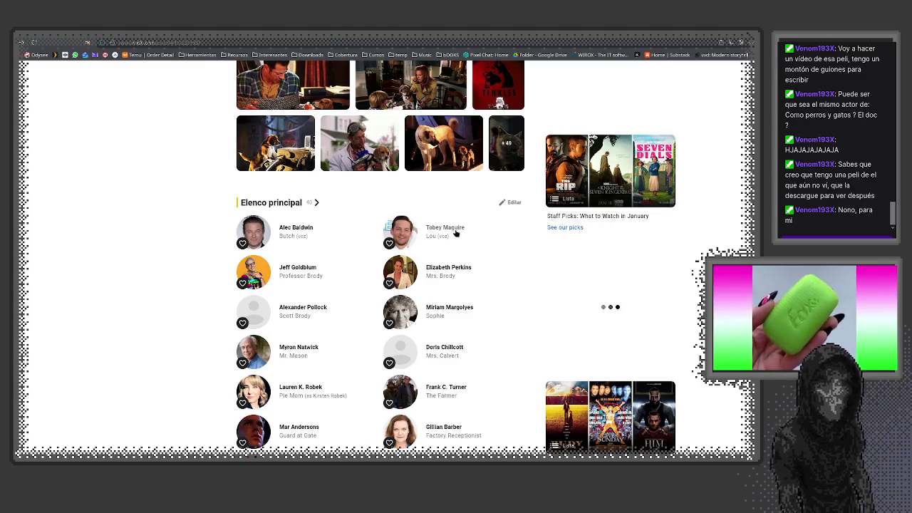
{"action": "left_click", "coordinate": [445, 228]}
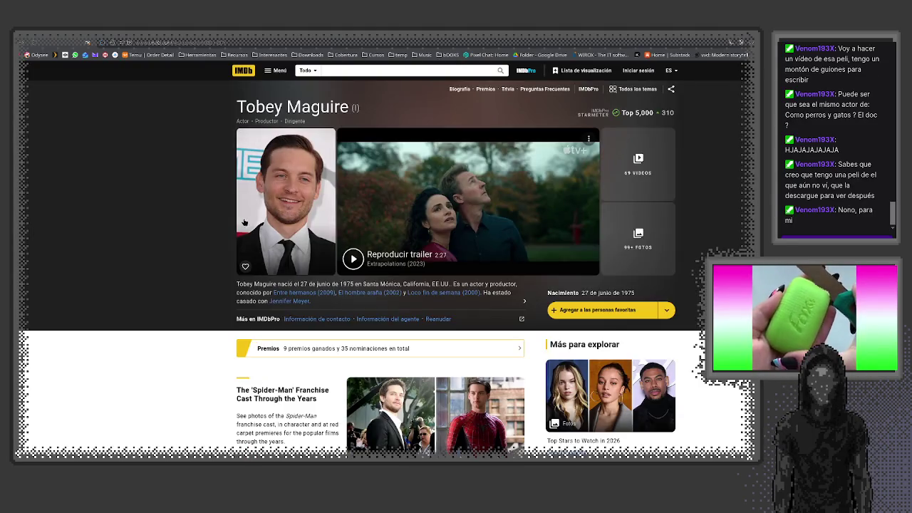
{"action": "key", "text": "alt+Left"}
{"action": "key", "text": "alt+Left"}
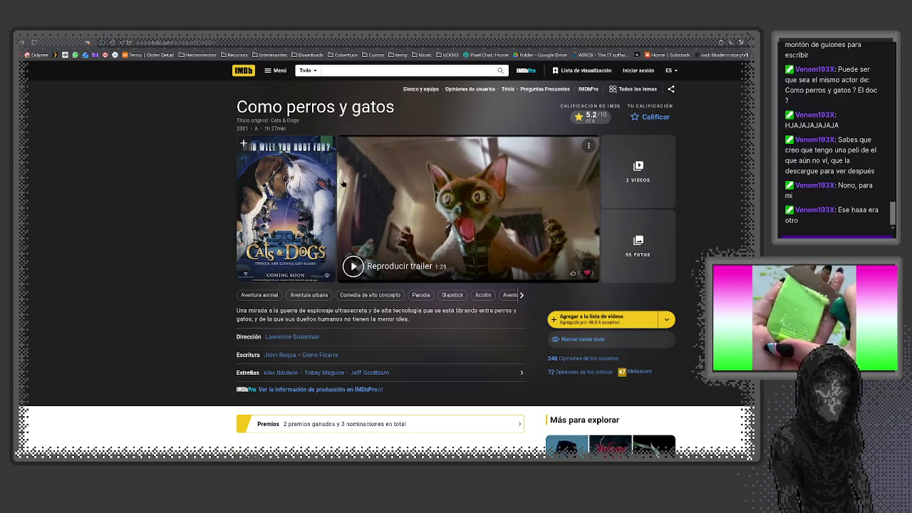
{"action": "scroll", "coordinate": [342, 189], "scroll_direction": "down", "scroll_amount": 4}
{"action": "scroll", "coordinate": [346, 191], "scroll_direction": "down", "scroll_amount": 6}
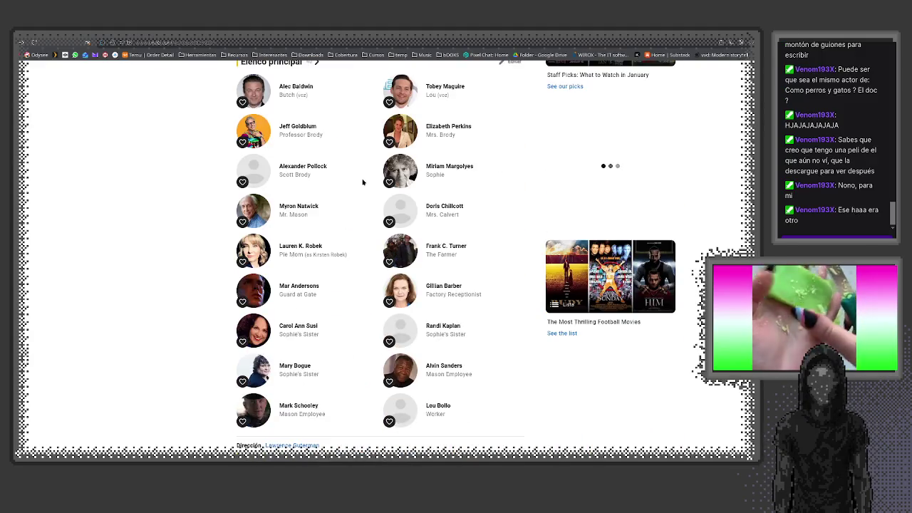
{"action": "scroll", "coordinate": [363, 183], "scroll_direction": "up", "scroll_amount": 4}
{"action": "scroll", "coordinate": [474, 146], "scroll_direction": "up", "scroll_amount": 6}
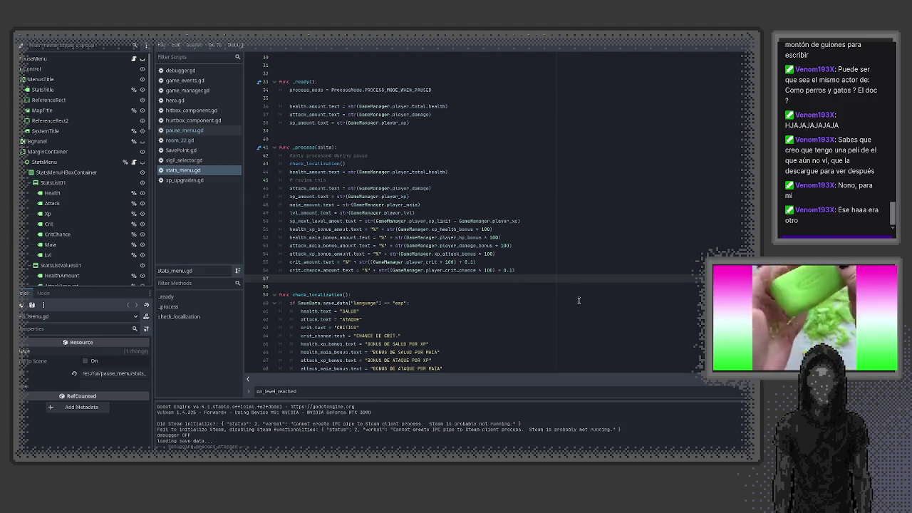
- Change 0.1 to 1.0 in both the crit_amount and crit_chance_amount lines, then save and run
{"action": "left_click", "coordinate": [513, 271]}
{"action": "left_click_drag", "start_coordinate": [513, 271], "coordinate": [502, 271]}
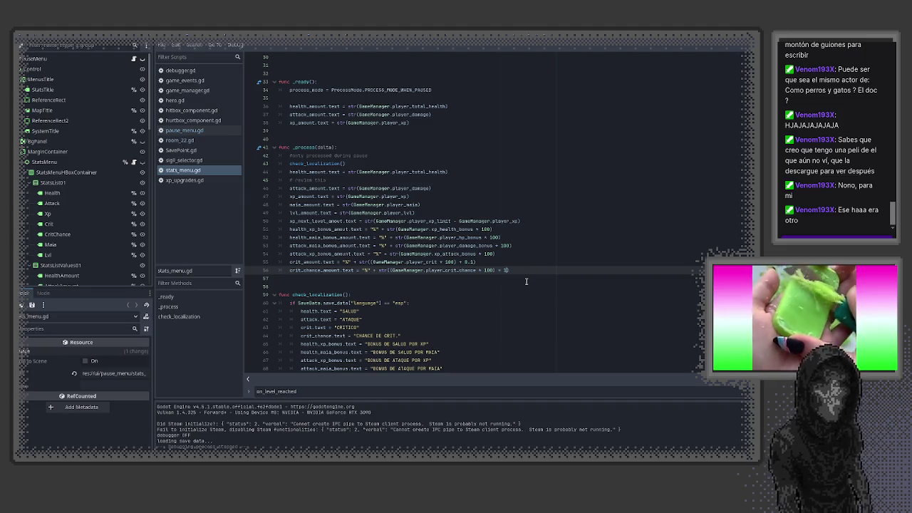
{"action": "type", "text": "1"}
{"action": "key", "text": "Up"}
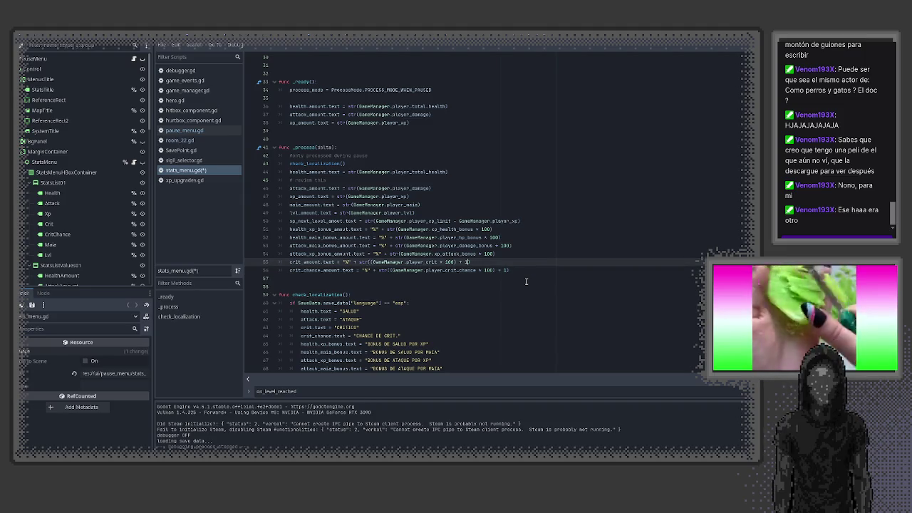
{"action": "type", "text": ".0"}
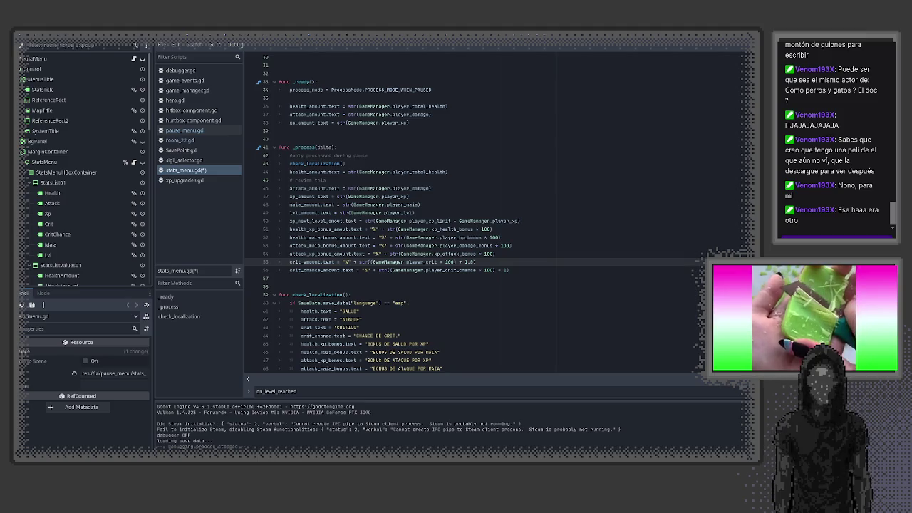
{"action": "left_click", "coordinate": [475, 270]}
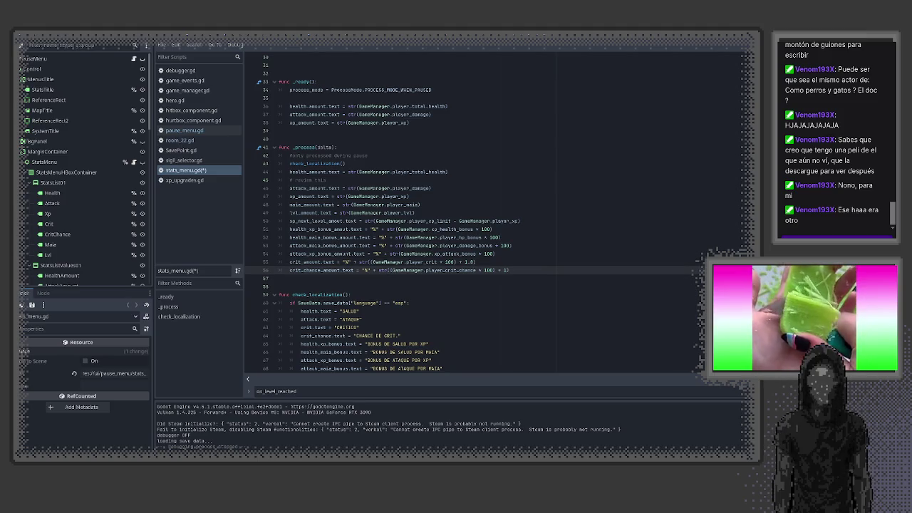
{"action": "type", "text": ".0"}
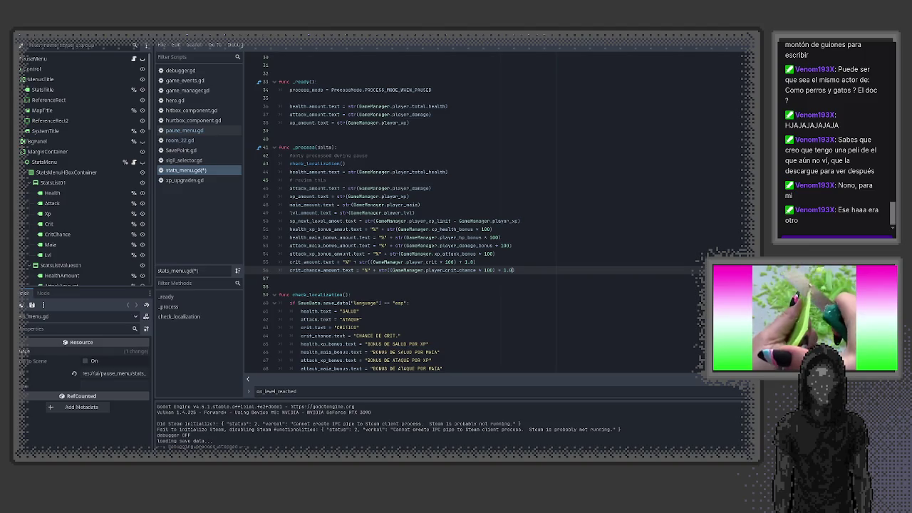
{"action": "key", "text": "F5"}
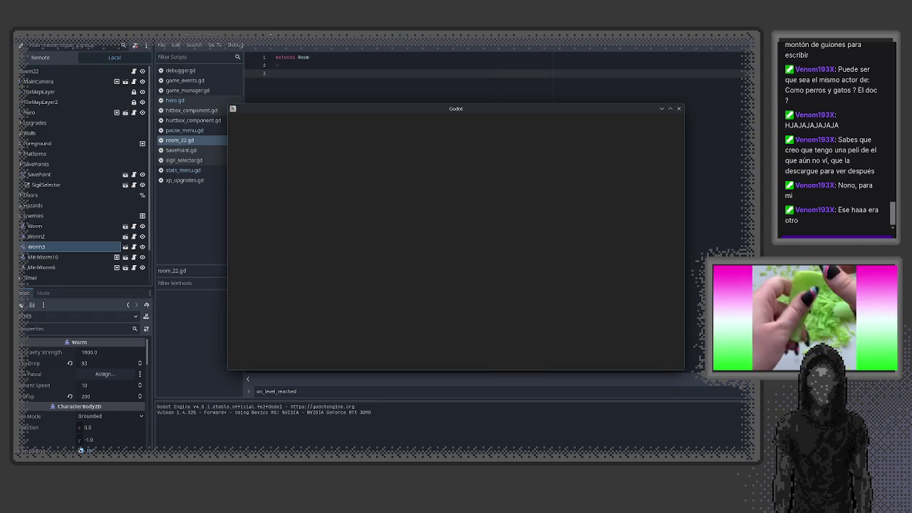
- Check the ESTADO stats page in the pause menu, then walk left to the save point
{"action": "key", "text": "Escape"}
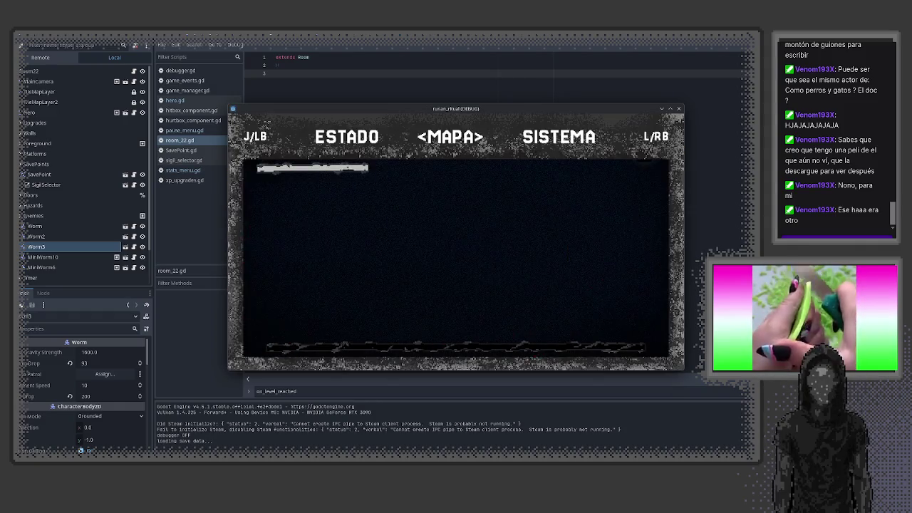
{"action": "key", "text": "j"}
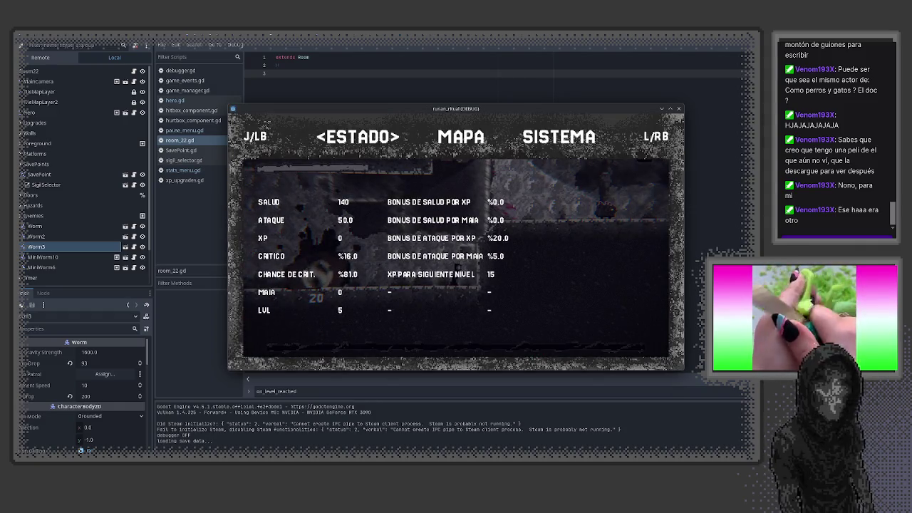
{"action": "key", "text": "Escape"}
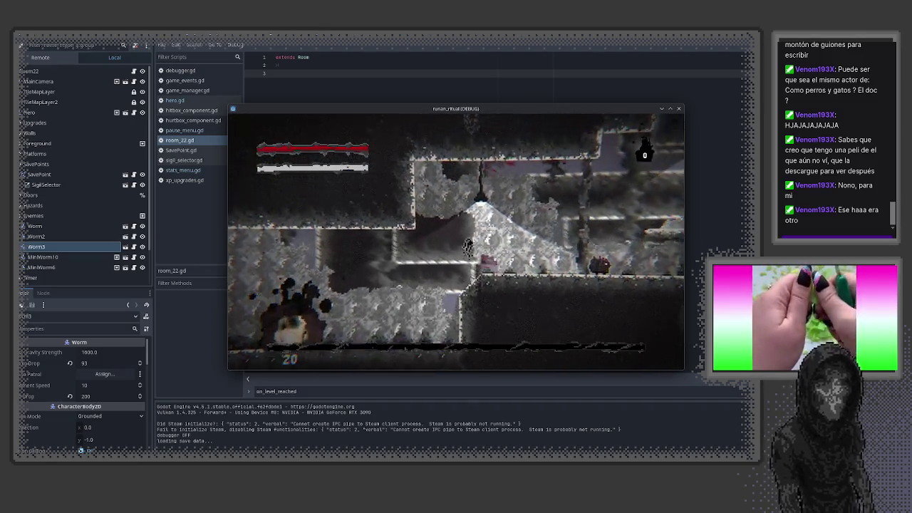
{"action": "key", "text": "Left"}
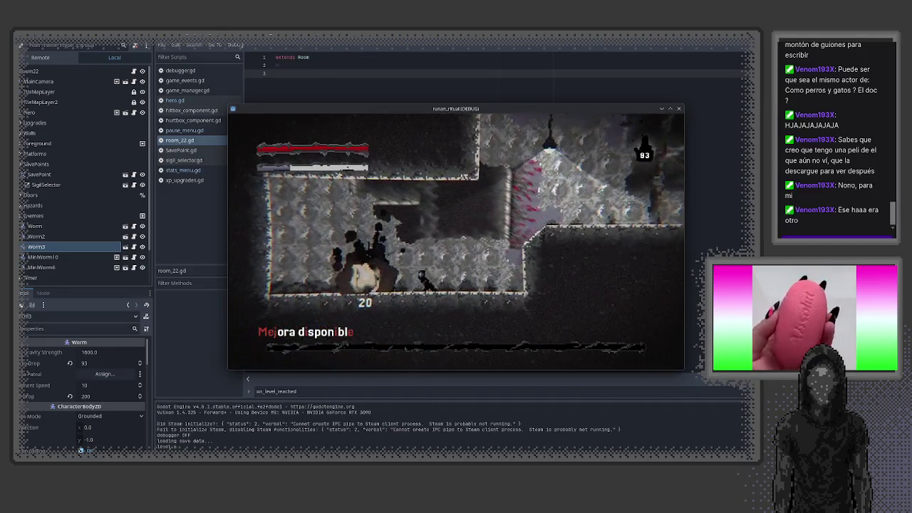
- Buy the hp 4% and crit_chance 70% upgrades with all 93 Maia and save the game
{"action": "key", "text": "e"}
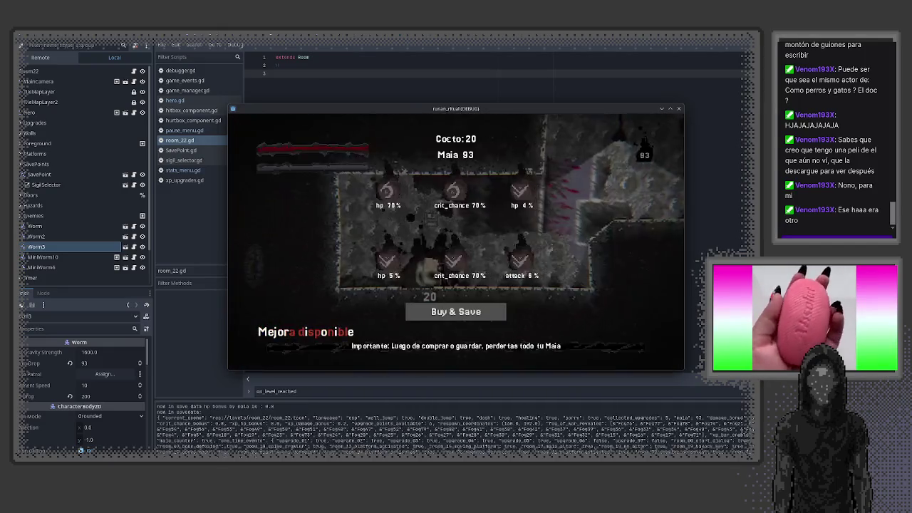
{"action": "key", "text": "Right"}
{"action": "key", "text": "Down"}
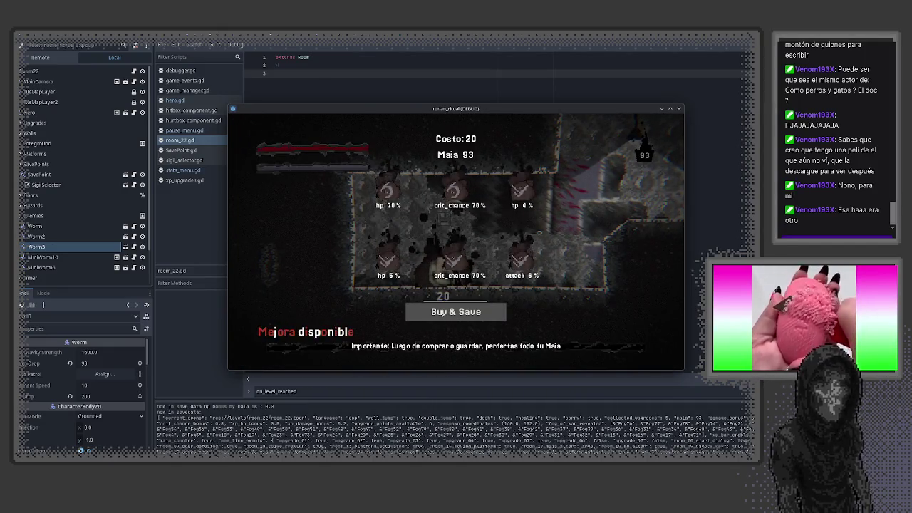
{"action": "key", "text": "Up"}
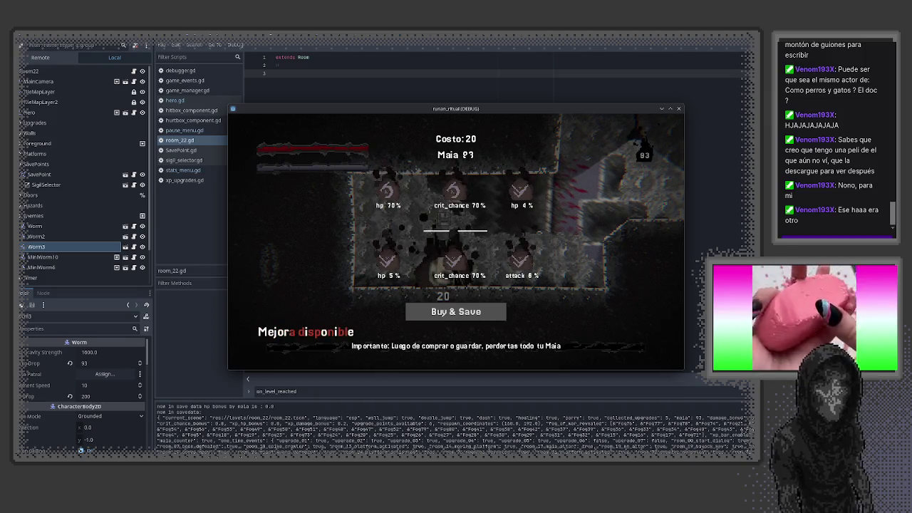
{"action": "key", "text": "Right"}
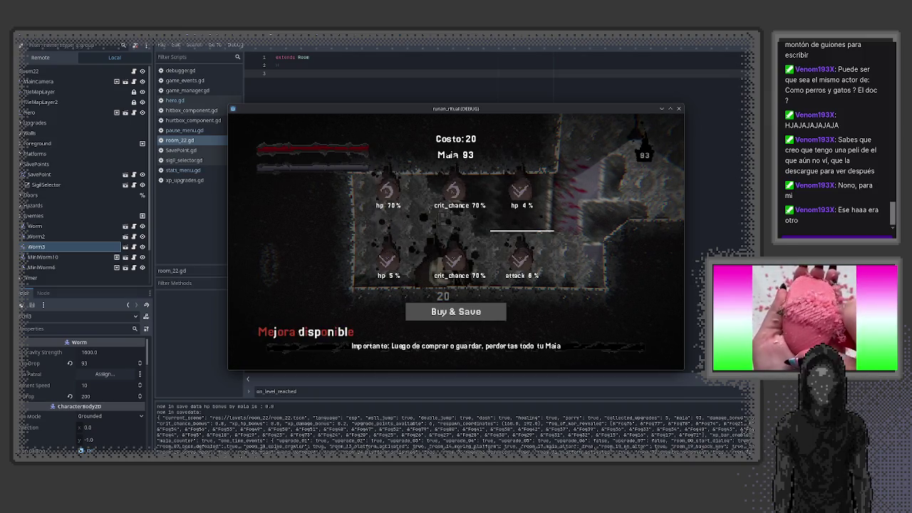
{"action": "key", "text": "Return"}
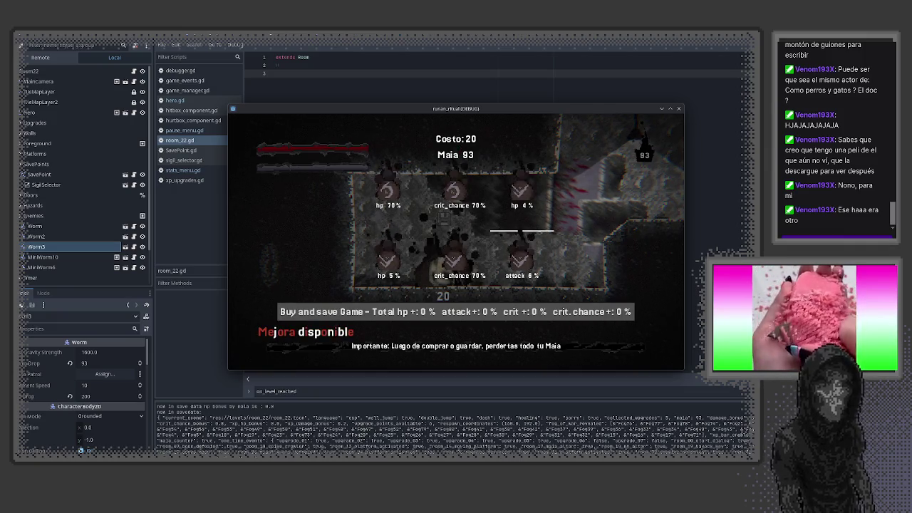
{"action": "key", "text": "Return"}
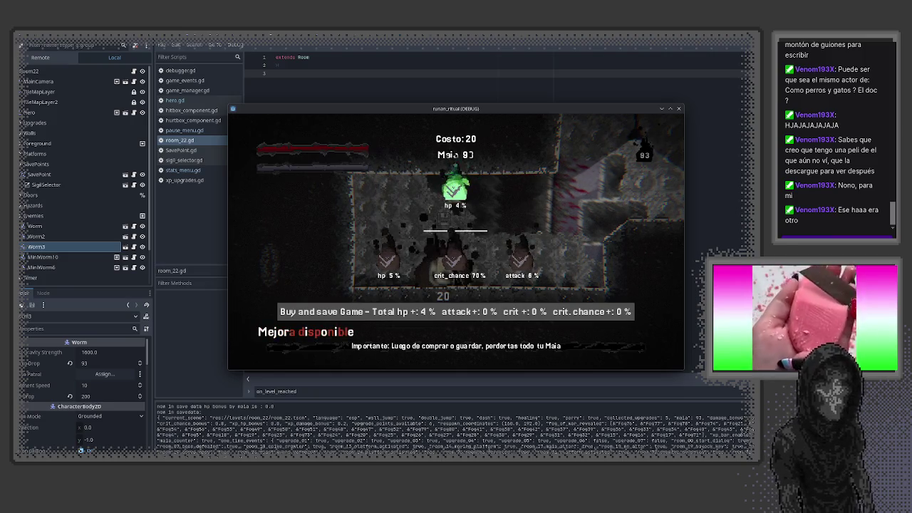
{"action": "key", "text": "Left"}
{"action": "key", "text": "Return"}
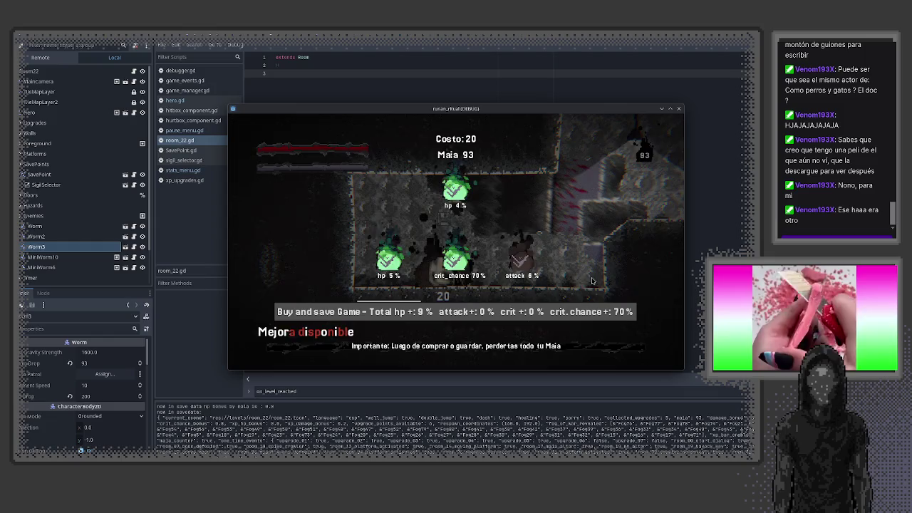
{"action": "left_click", "coordinate": [551, 312]}
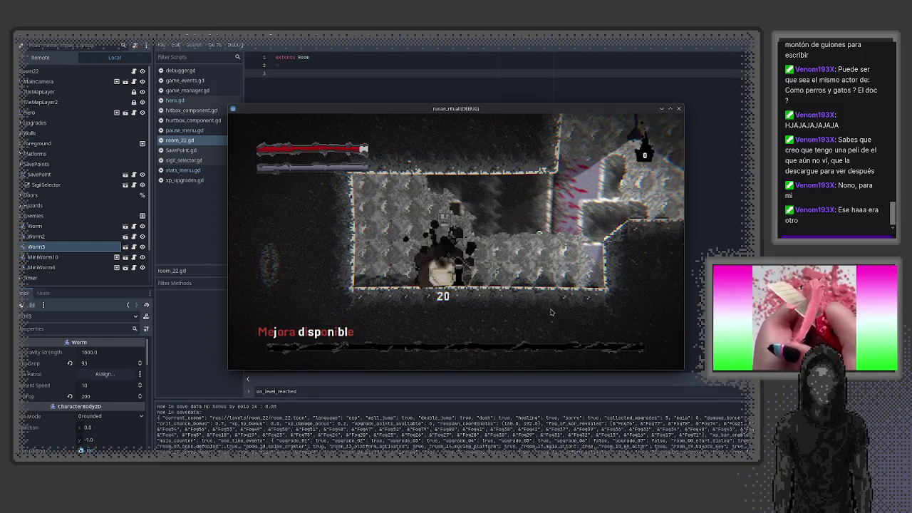
{"action": "key", "text": "Tab"}
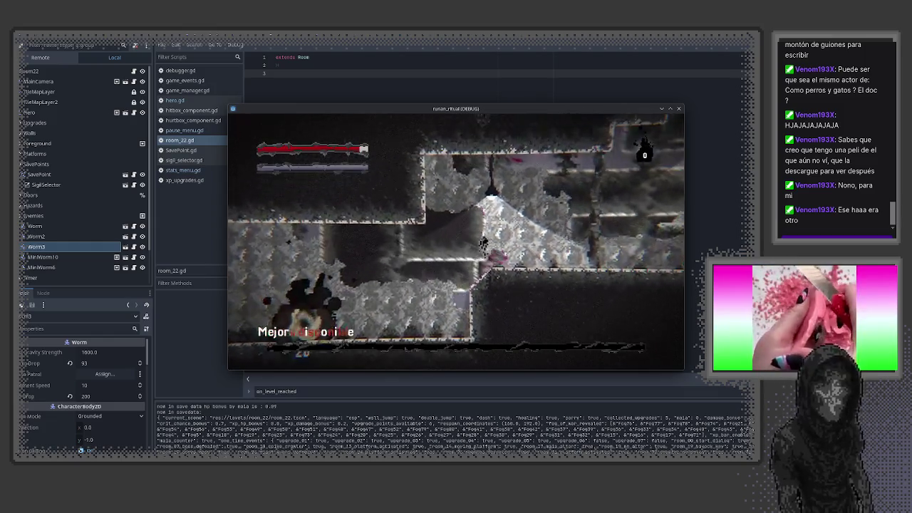
{"action": "key", "text": "alt+Tab"}
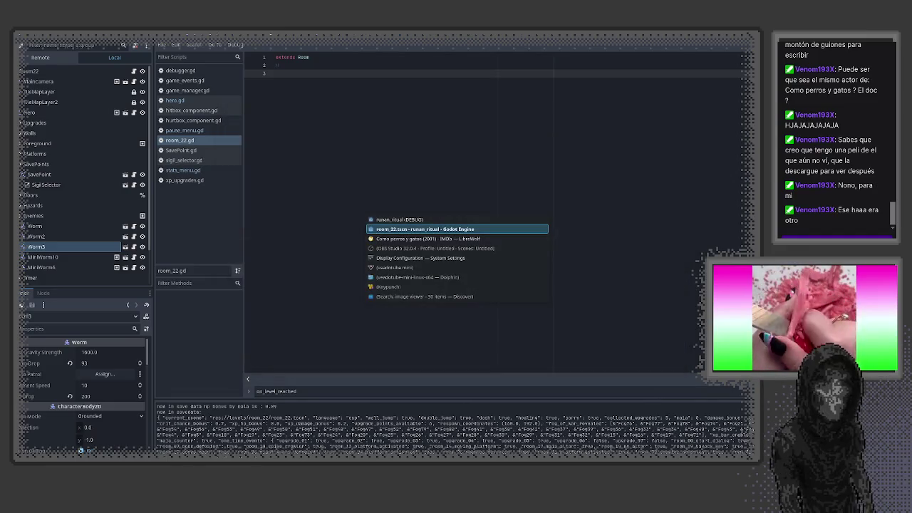
- Take the +10% dmg upgrade, confirm crit 11.0 and crit chance 71.0 in stats, then close the game
{"action": "key", "text": "alt+Tab"}
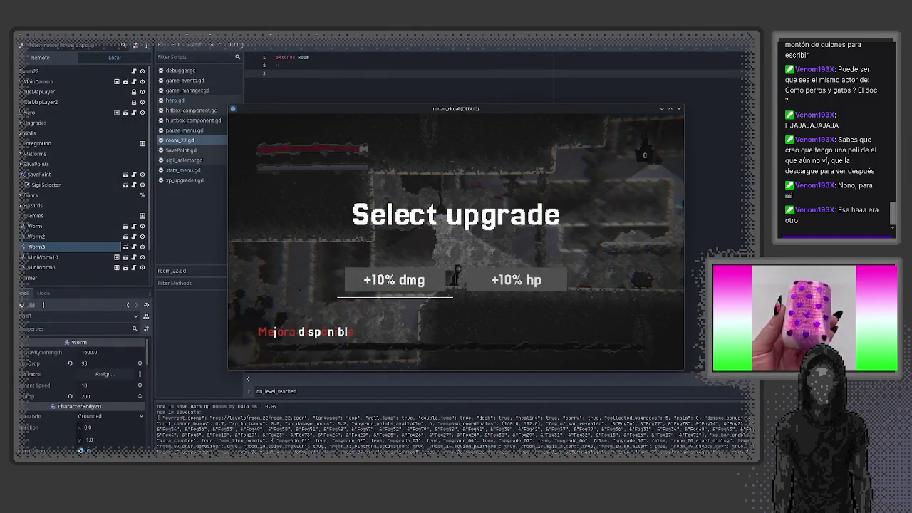
{"action": "left_click", "coordinate": [411, 288]}
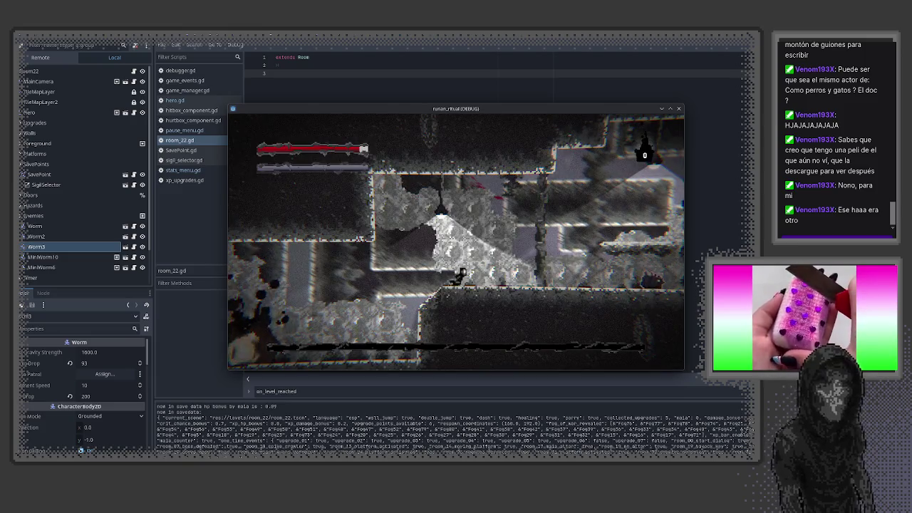
{"action": "key", "text": "Escape"}
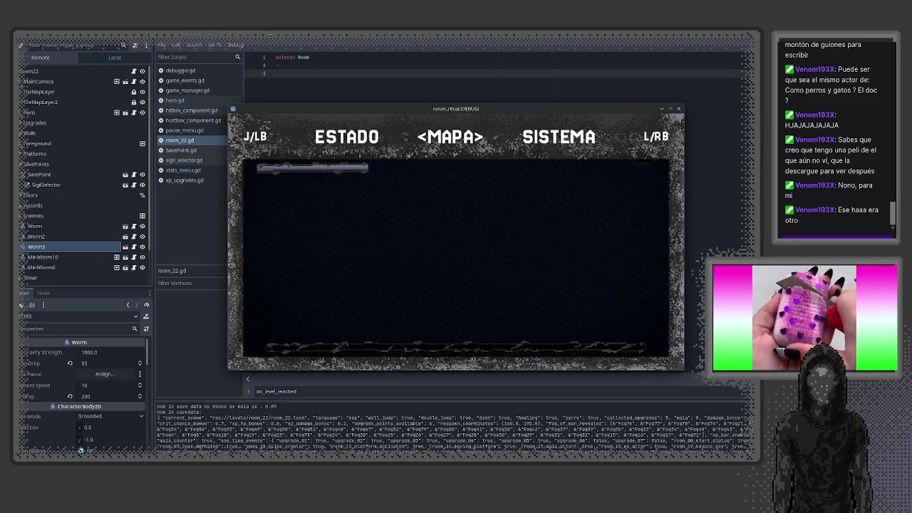
{"action": "key", "text": "j"}
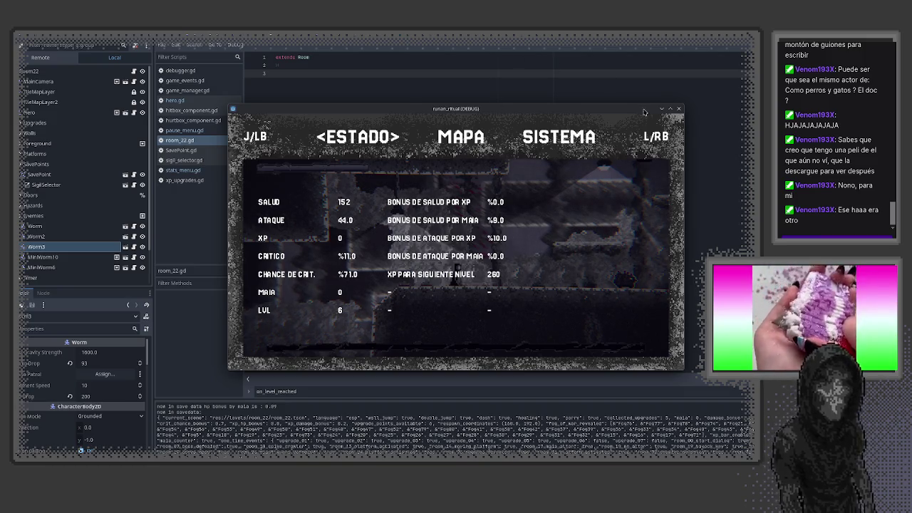
{"action": "left_click", "coordinate": [679, 109]}
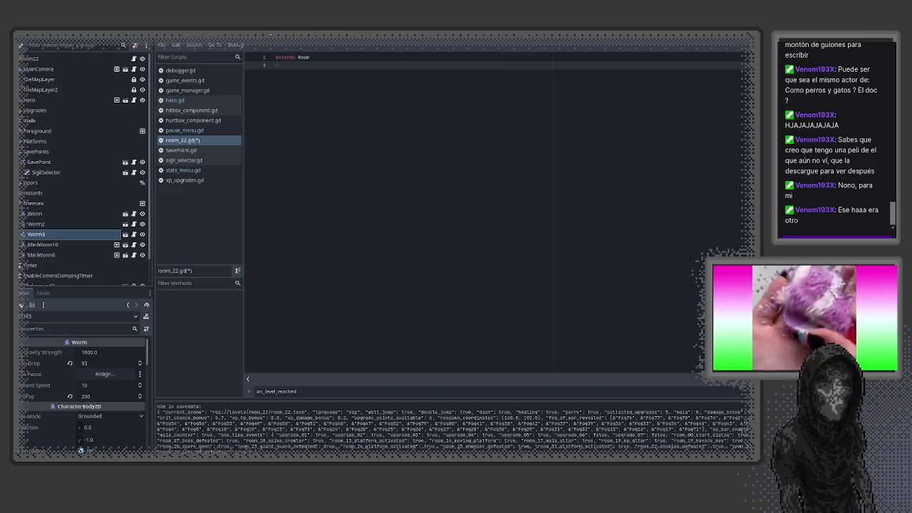
- Look through the open scripts and close room_22.gd, confirming the prompt
{"action": "left_click", "coordinate": [191, 109]}
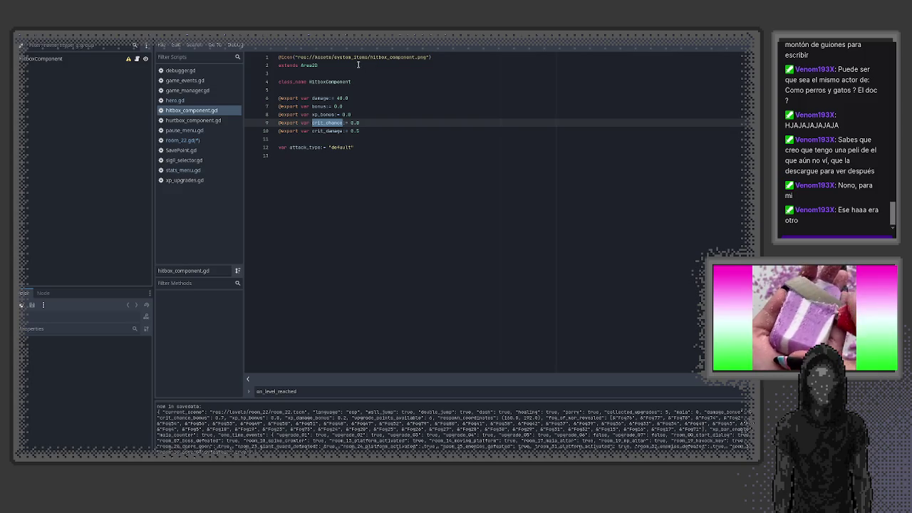
{"action": "left_click", "coordinate": [349, 37]}
{"action": "left_click", "coordinate": [307, 37]}
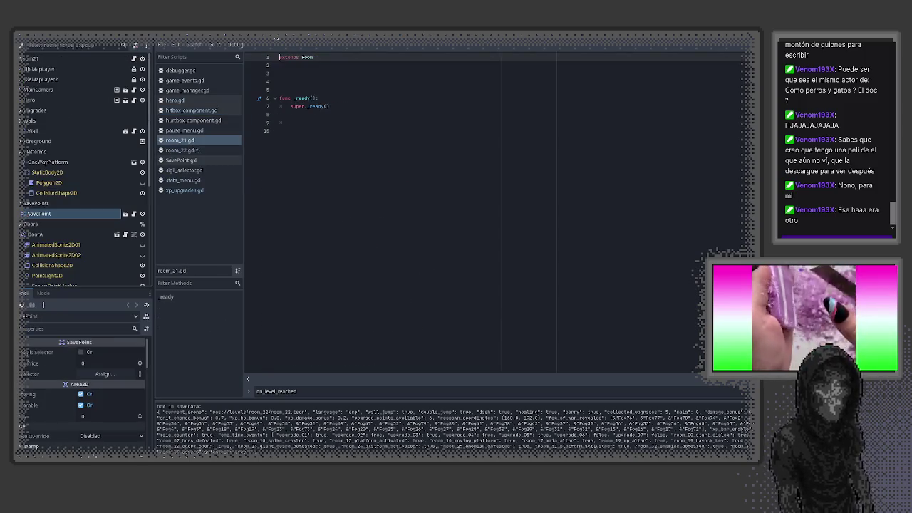
{"action": "left_click", "coordinate": [233, 37]}
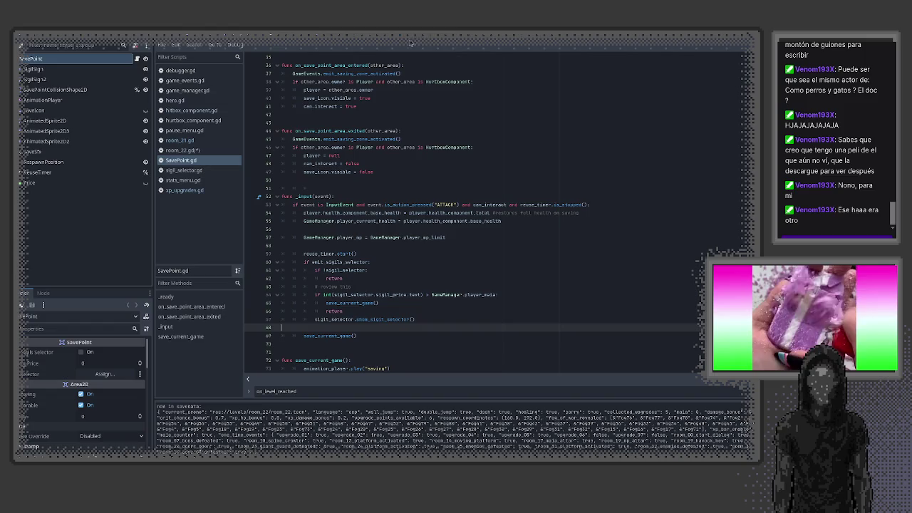
{"action": "left_click", "coordinate": [195, 151]}
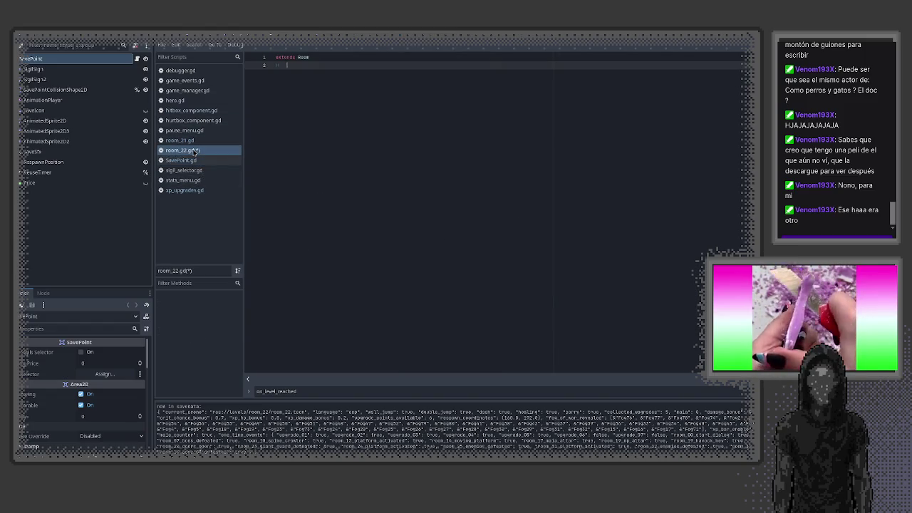
{"action": "middle_click", "coordinate": [195, 152]}
{"action": "left_click", "coordinate": [524, 278]}
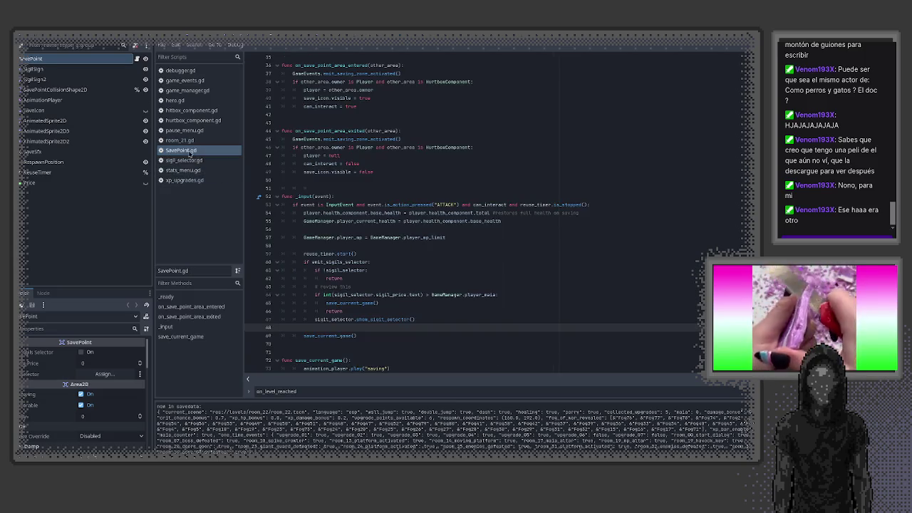
- Add the missing ')' to the crit_chance_amount line in stats_menu.gd, then save and relaunch
{"action": "left_click", "coordinate": [183, 171]}
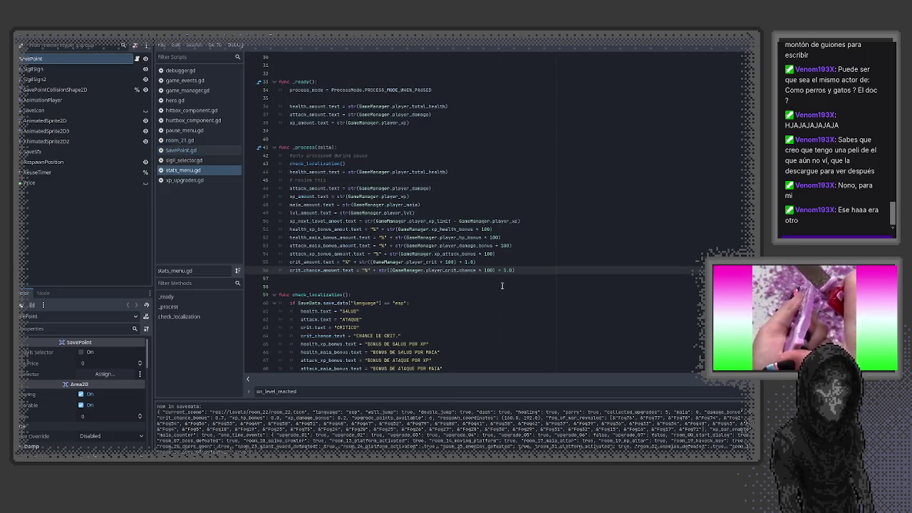
{"action": "left_click", "coordinate": [546, 274]}
{"action": "type", "text": ")"}
{"action": "key", "text": "Up"}
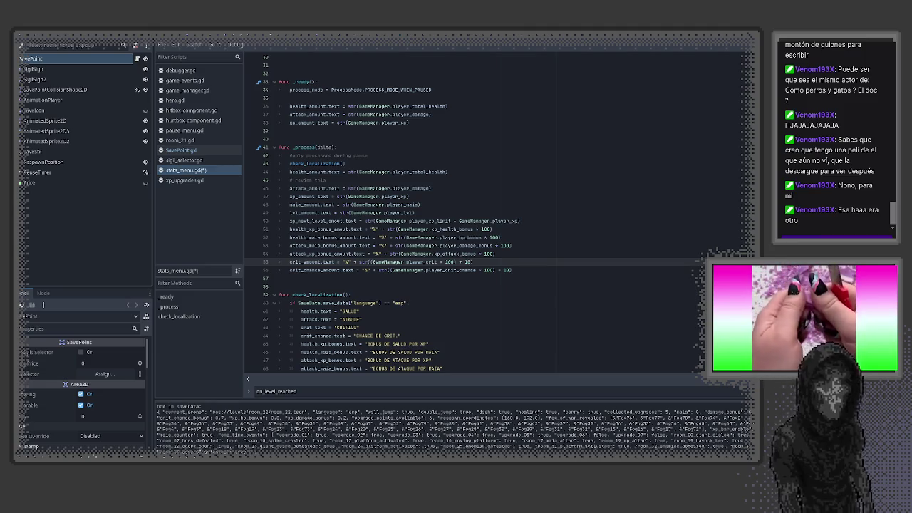
{"action": "key", "text": "ctrl+Tab"}
{"action": "key", "text": "F6"}
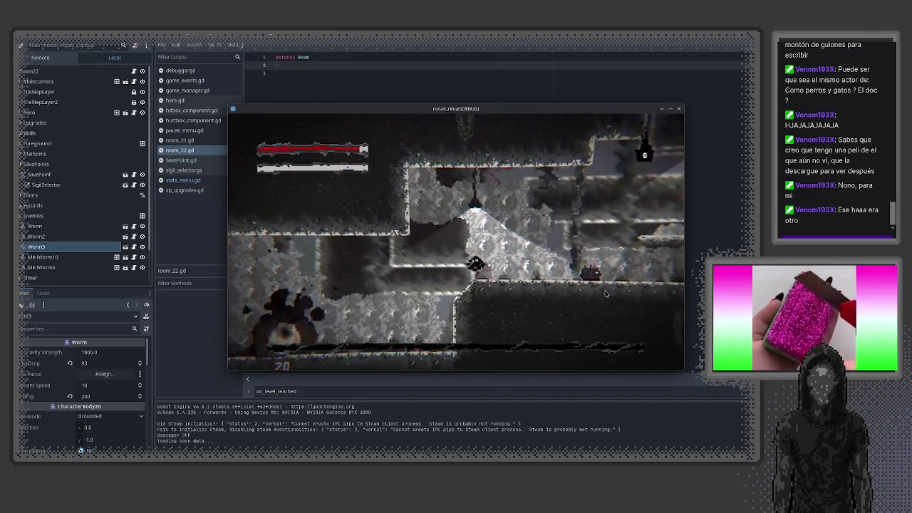
- Walk right to the shop and buy hp 5%, attack 6% and crit 6%, saving the game
{"action": "key", "text": "Right"}
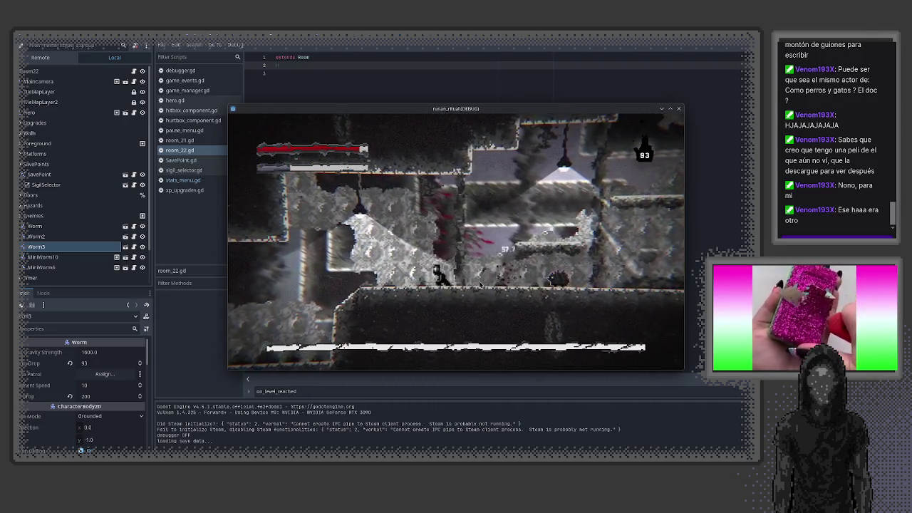
{"action": "key", "text": "Right"}
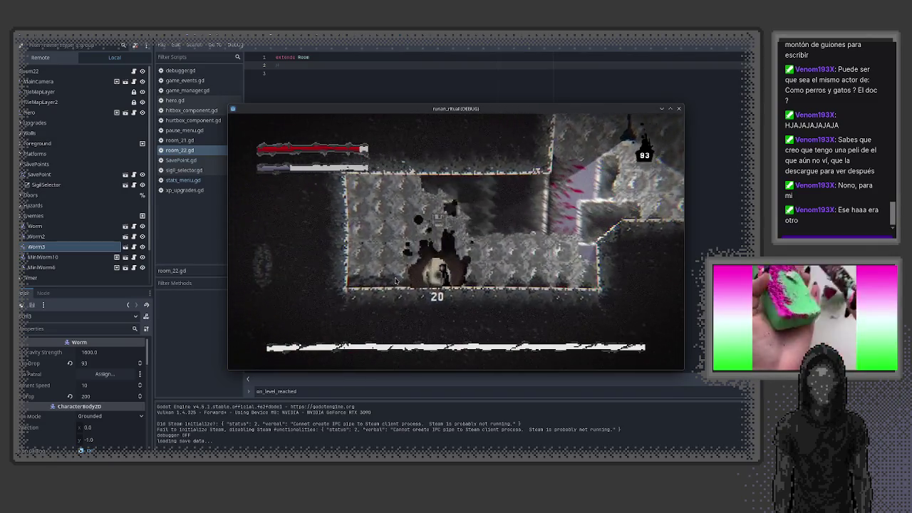
{"action": "key", "text": "e"}
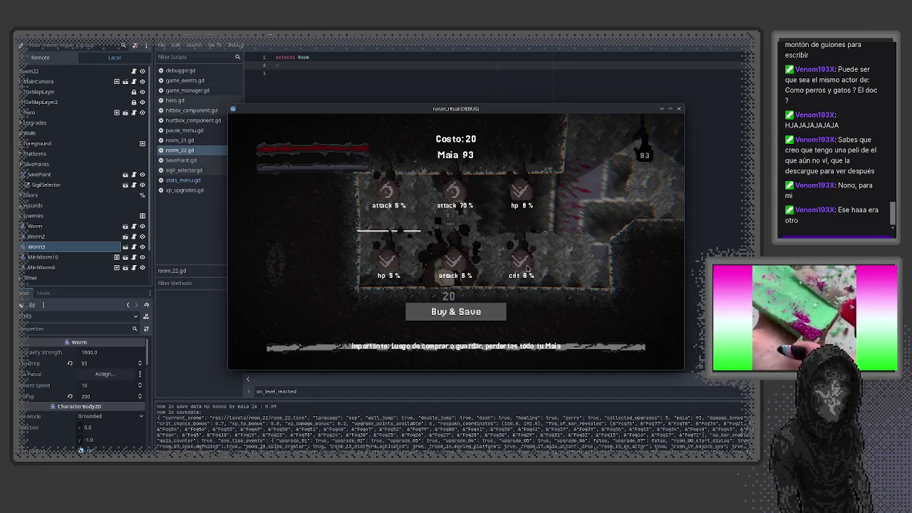
{"action": "key", "text": "Down"}
{"action": "key", "text": "Right"}
{"action": "key", "text": "Right"}
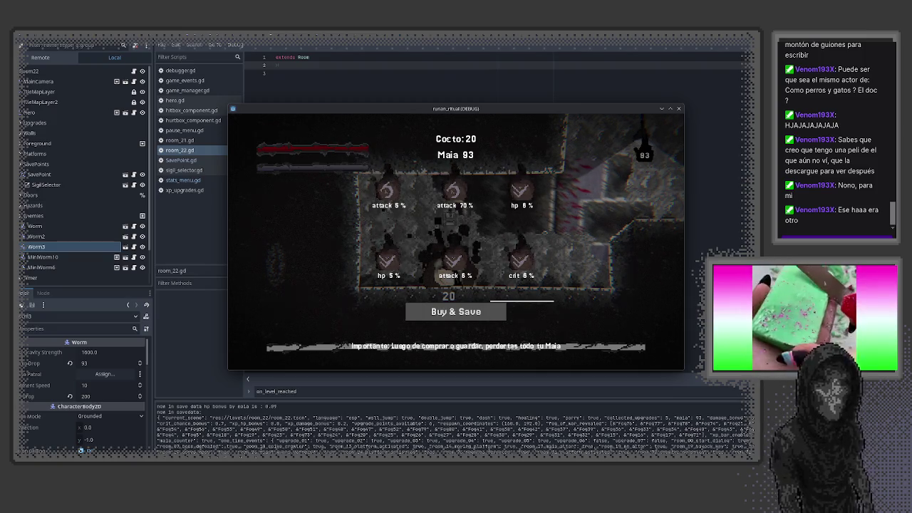
{"action": "key", "text": "Down"}
{"action": "key", "text": "Return"}
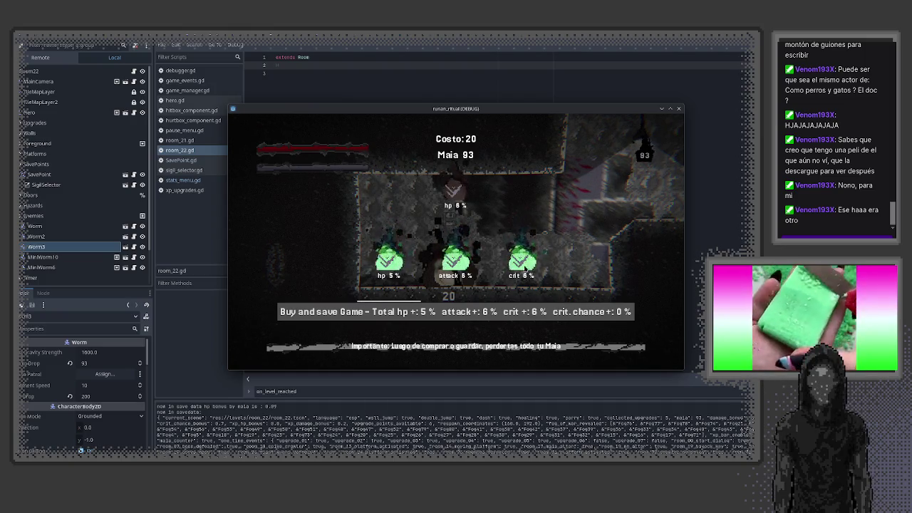
{"action": "left_click", "coordinate": [497, 318]}
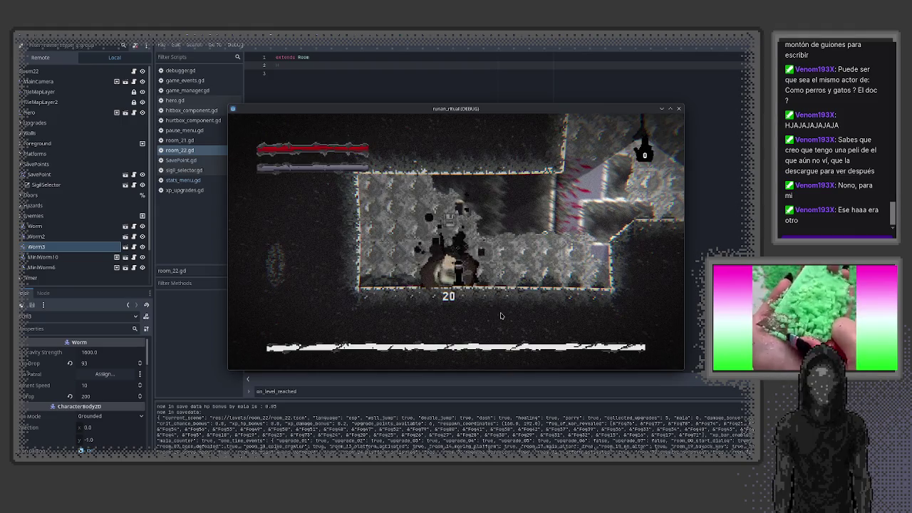
- Verify crit 16.0% and crit chance 20.0% on the pause stats page, then stop the game
{"action": "key", "text": "Escape"}
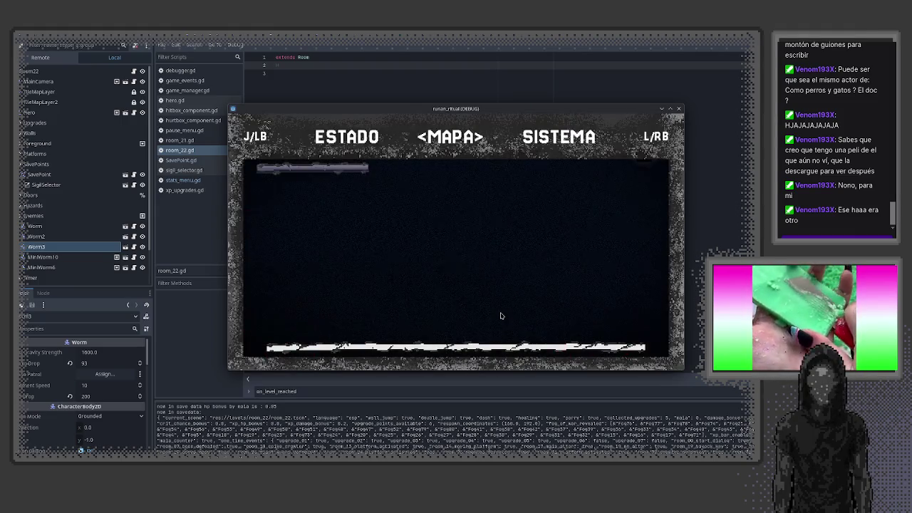
{"action": "key", "text": "j"}
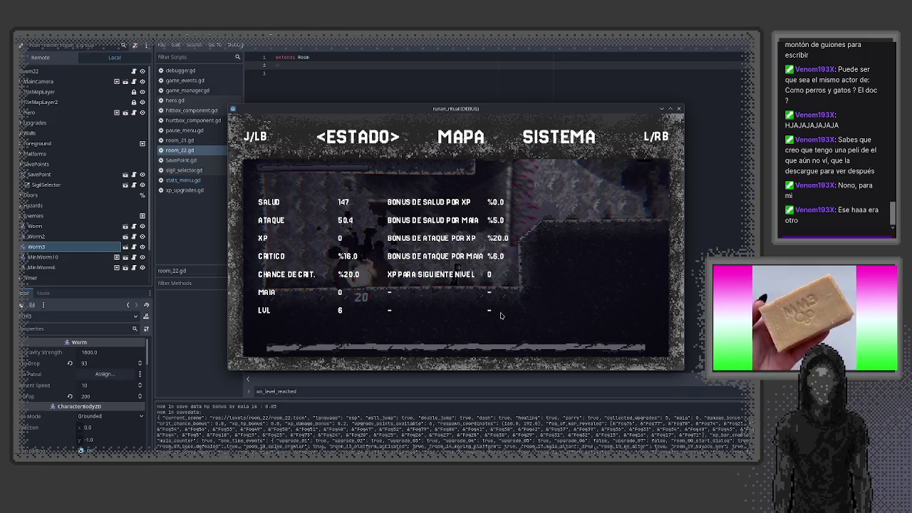
{"action": "left_click", "coordinate": [678, 108]}
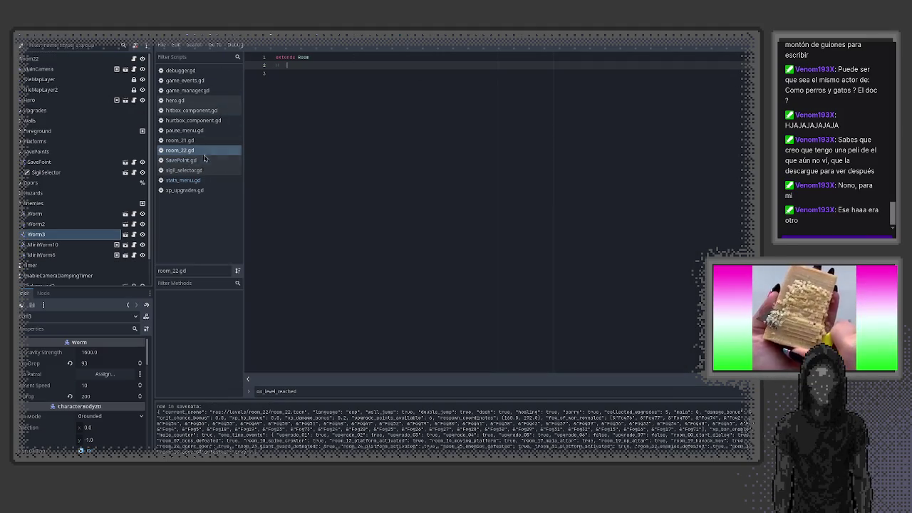
- In stats_menu.gd, add a new empty line below the crit_amount line for a condition
{"action": "left_click", "coordinate": [191, 182]}
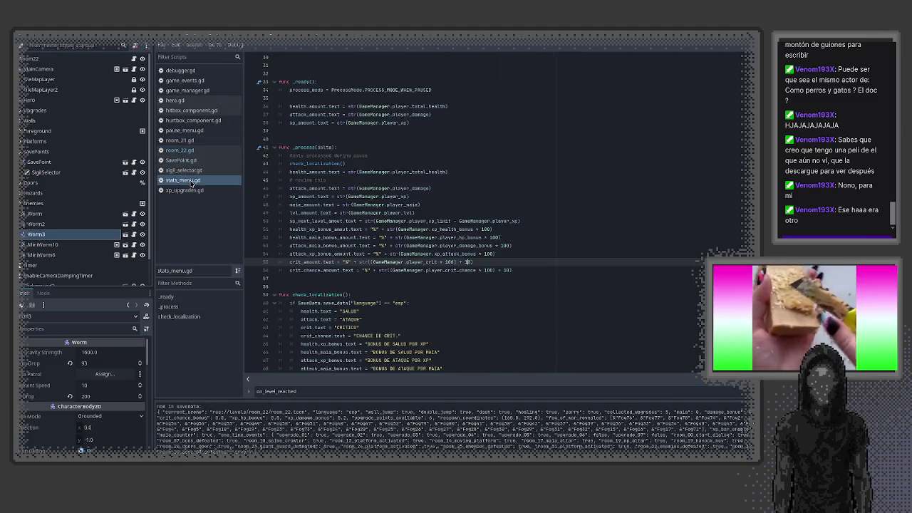
{"action": "left_click", "coordinate": [509, 262]}
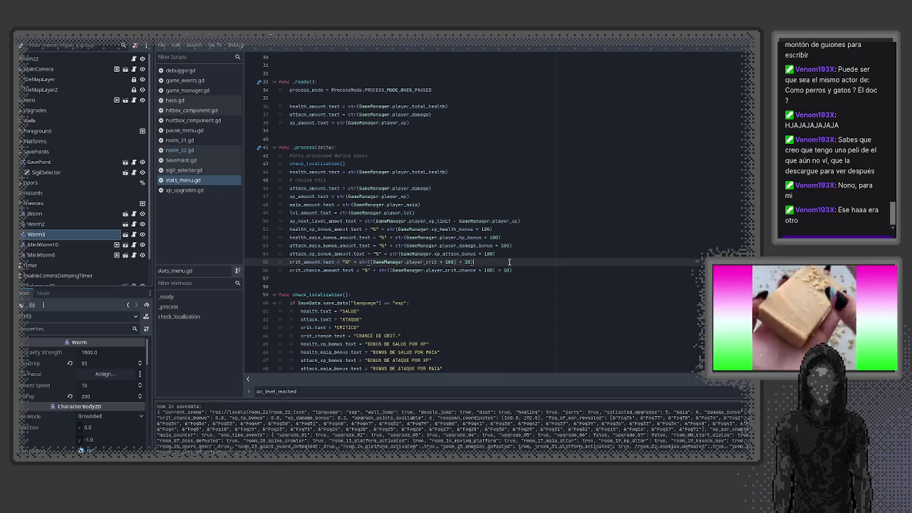
{"action": "left_click", "coordinate": [511, 255]}
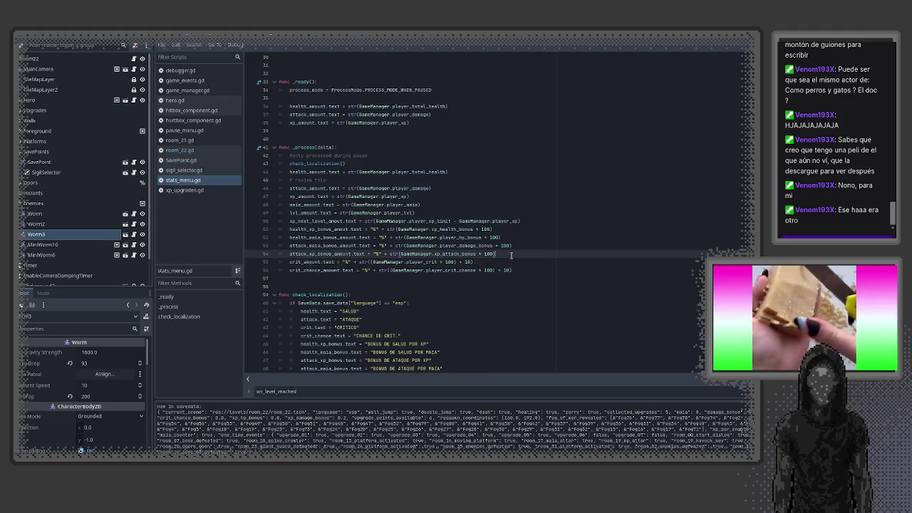
{"action": "key", "text": "Return"}
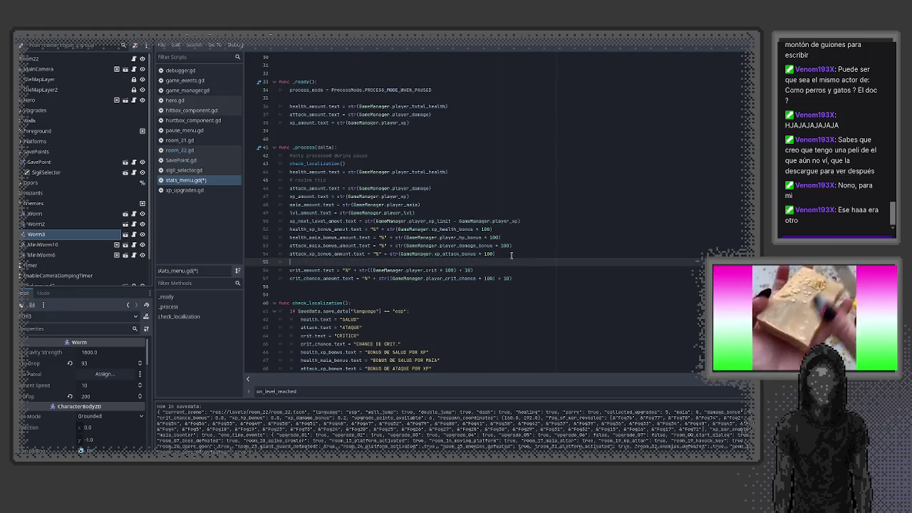
{"action": "left_click_drag", "start_coordinate": [289, 271], "coordinate": [330, 271]}
{"action": "left_click", "coordinate": [334, 262]}
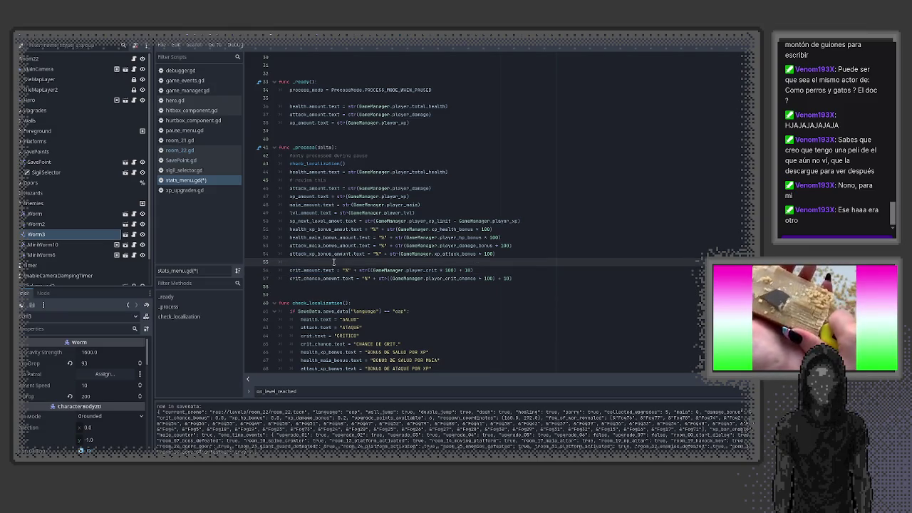
{"action": "key", "text": "Down"}
{"action": "key", "text": "End"}
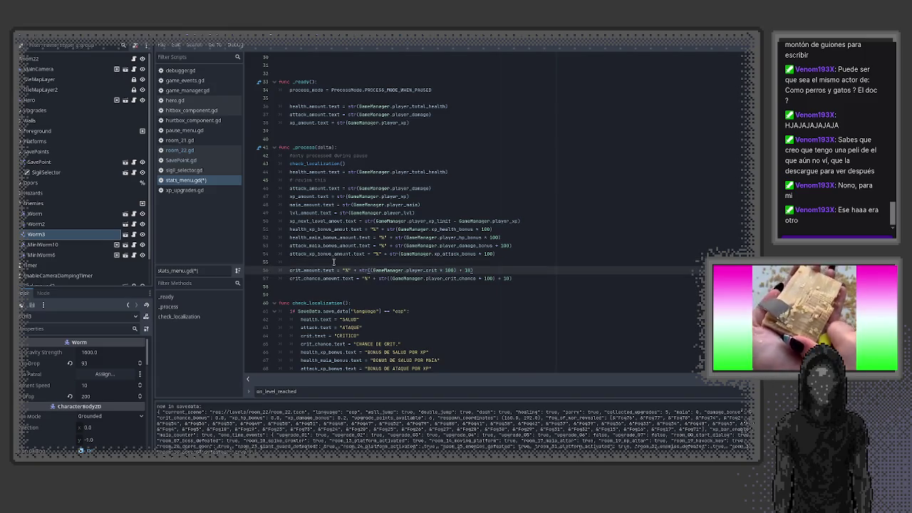
{"action": "key", "text": "Return"}
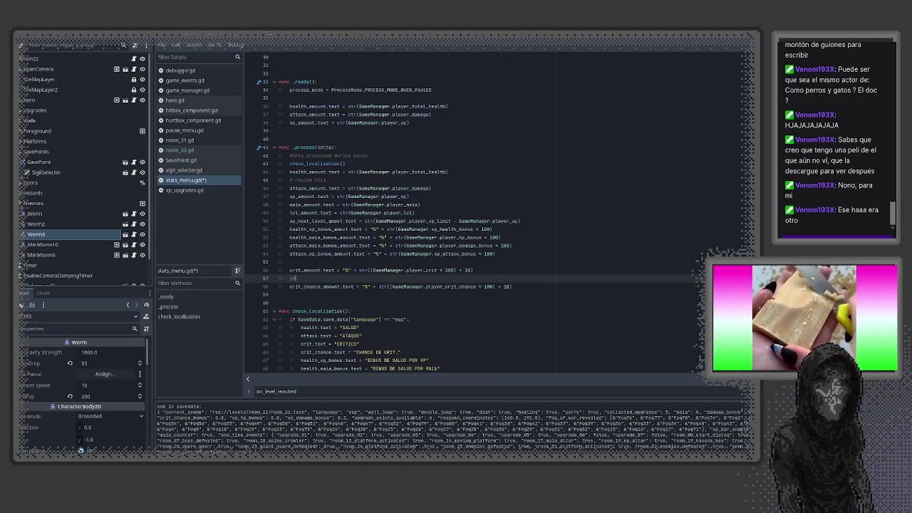
{"action": "type", "text": "if crit_amount.text"}
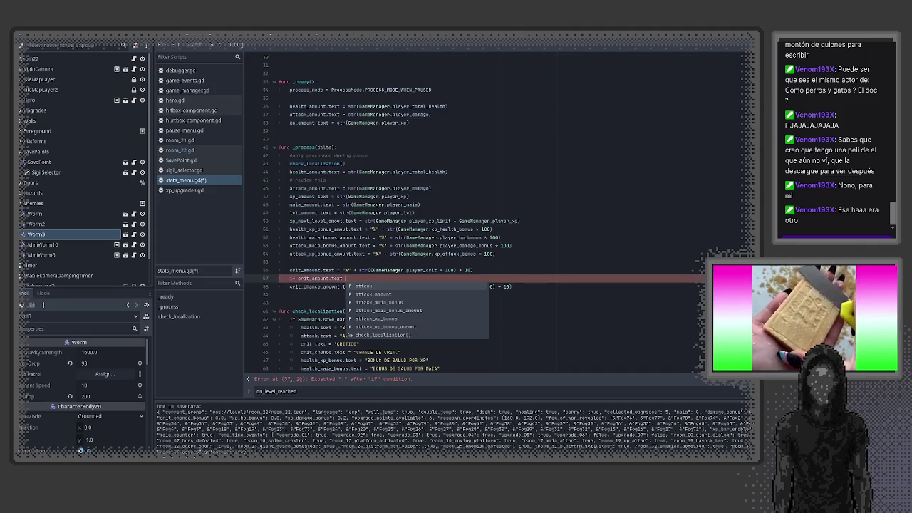
{"action": "key", "text": "ctrl+BackSpace"}
{"action": "key", "text": "ctrl+BackSpace"}
{"action": "key", "text": "ctrl+BackSpace"}
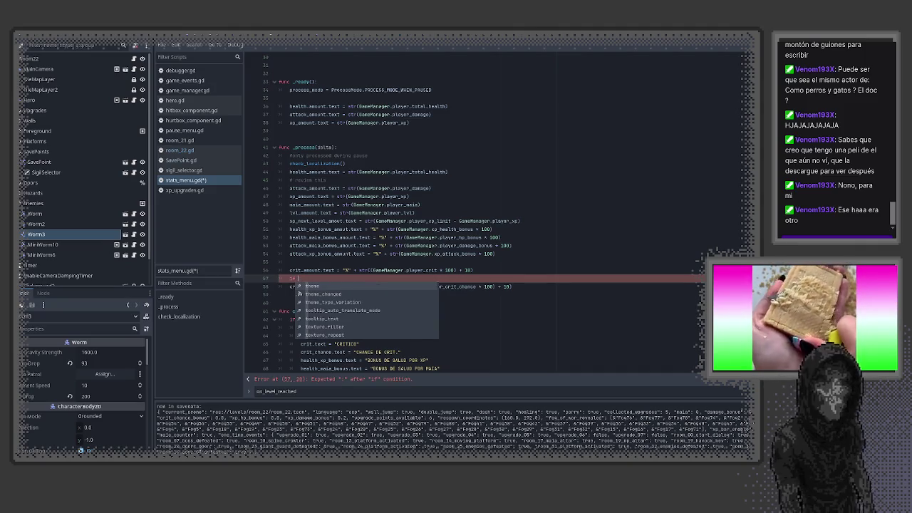
{"action": "key", "text": "ctrl+BackSpace"}
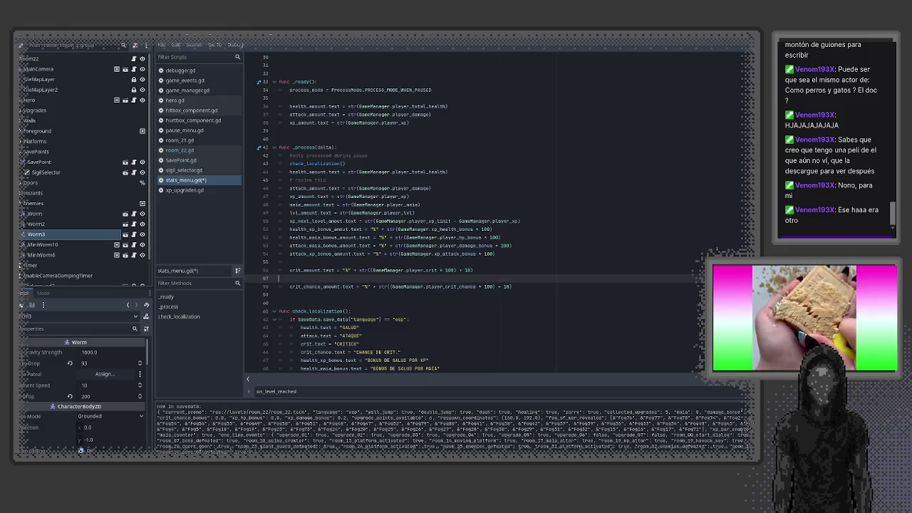
- Write 'if (GameManager.player_crit * 100) >' from the copied crit expression and move it above crit_amount
{"action": "left_click_drag", "start_coordinate": [371, 271], "coordinate": [472, 271]}
{"action": "key", "text": "ctrl+c"}
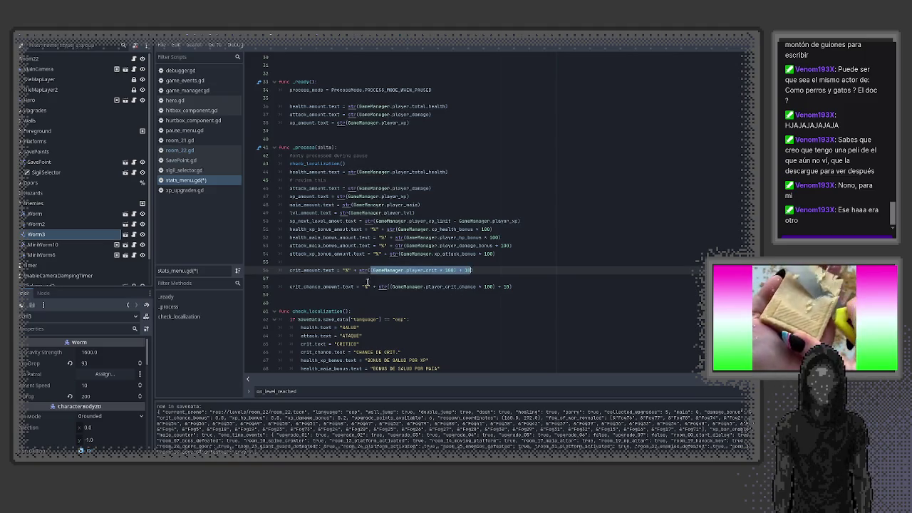
{"action": "type", "text": "("}
{"action": "left_click", "coordinate": [360, 280]}
{"action": "type", "text": "if"}
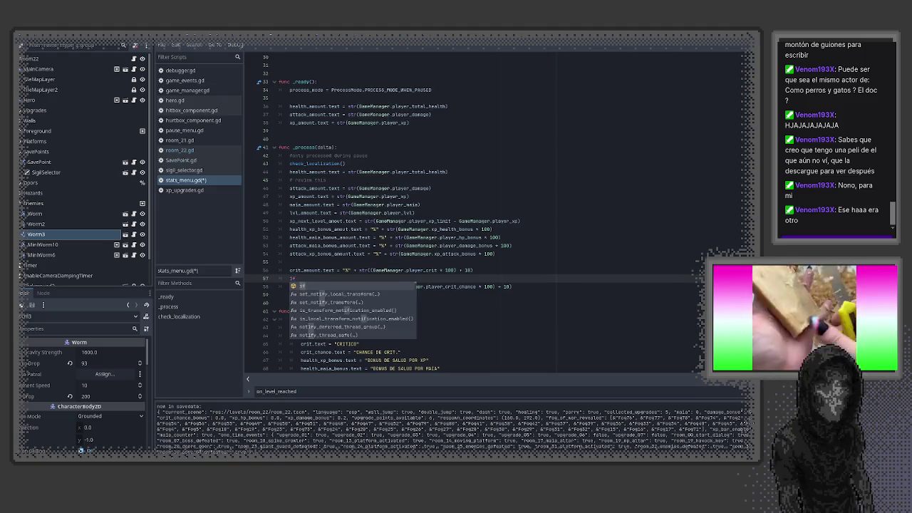
{"action": "key", "text": "ctrl+v"}
{"action": "type", "text": "=="}
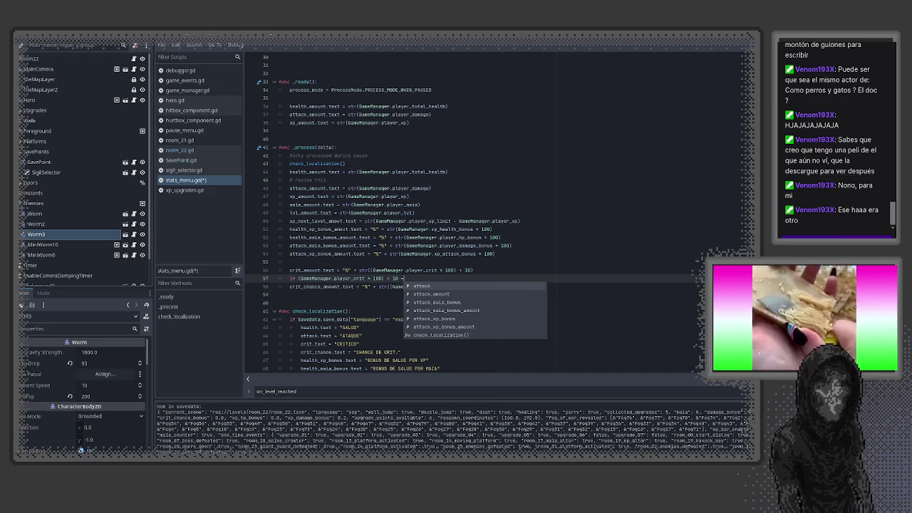
{"action": "key", "text": "BackSpace"}
{"action": "key", "text": "BackSpace"}
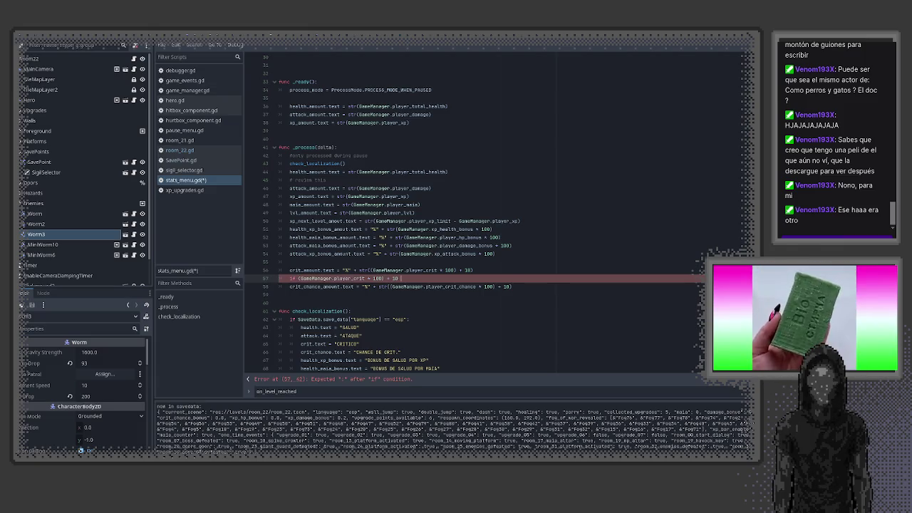
{"action": "type", "text": "a"}
{"action": "type", "text": ">"}
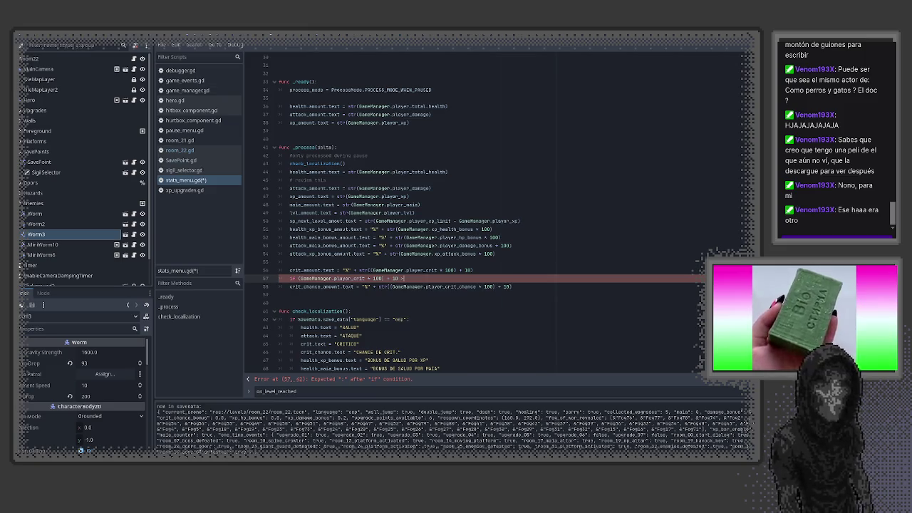
{"action": "key", "text": "BackSpace"}
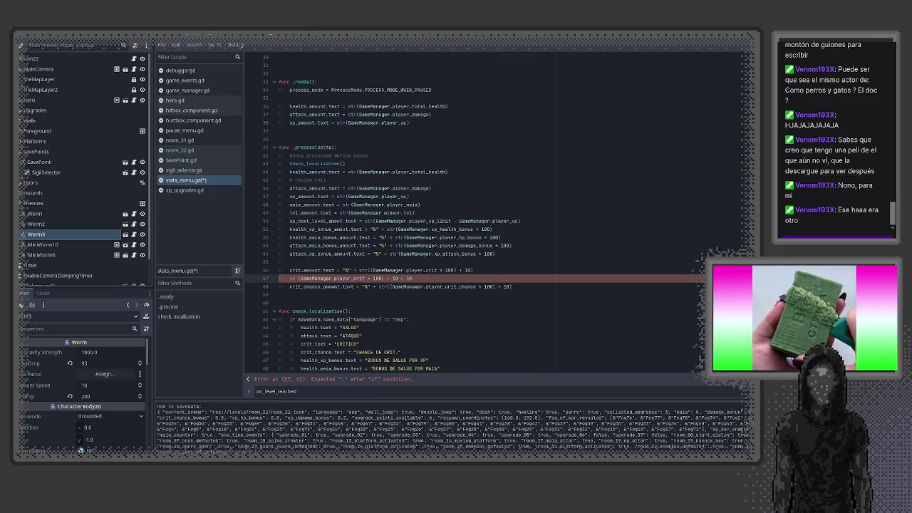
{"action": "key", "text": "alt+Up"}
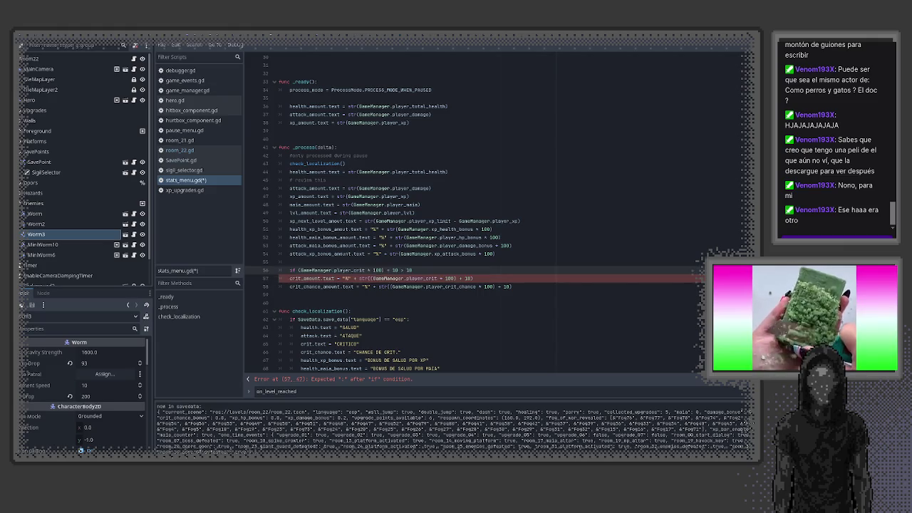
- Complete the crit condition as 'if (GameManager.player_crit * 100) + 10 > 10:' and indent crit_amount under it
{"action": "key", "text": "alt+Down"}
{"action": "key", "text": "alt+Up"}
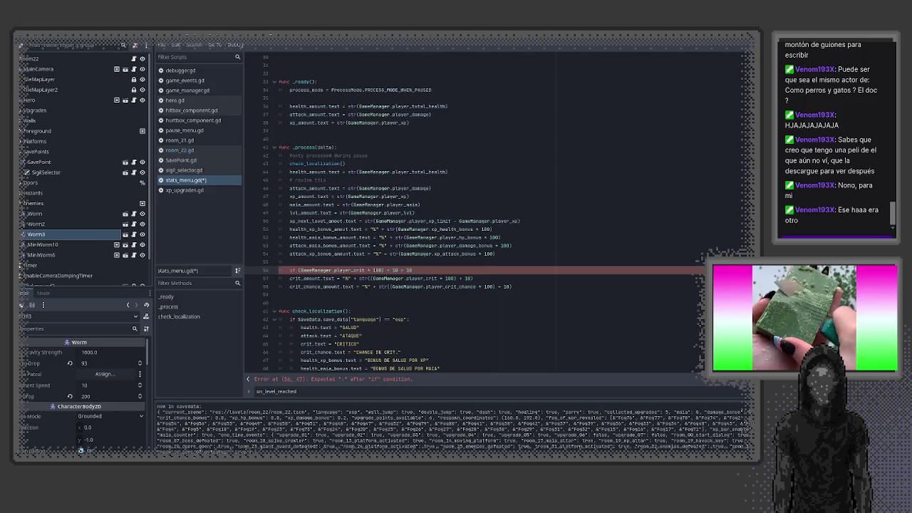
{"action": "key", "text": "ctrl+k"}
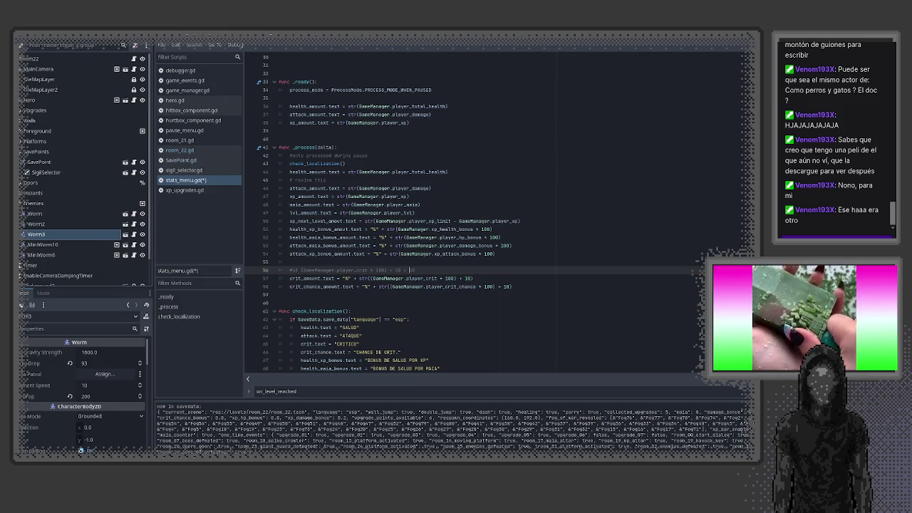
{"action": "key", "text": "ctrl+k"}
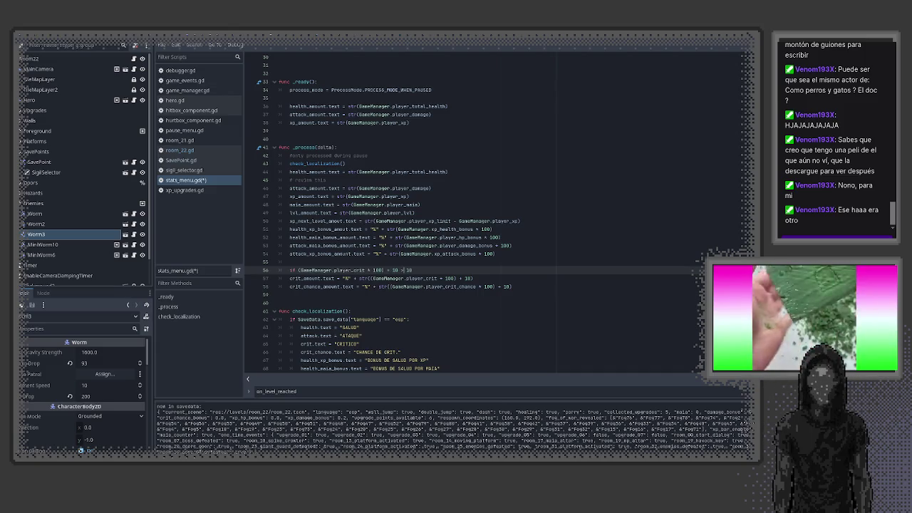
{"action": "type", "text": "a"}
{"action": "key", "text": "Escape"}
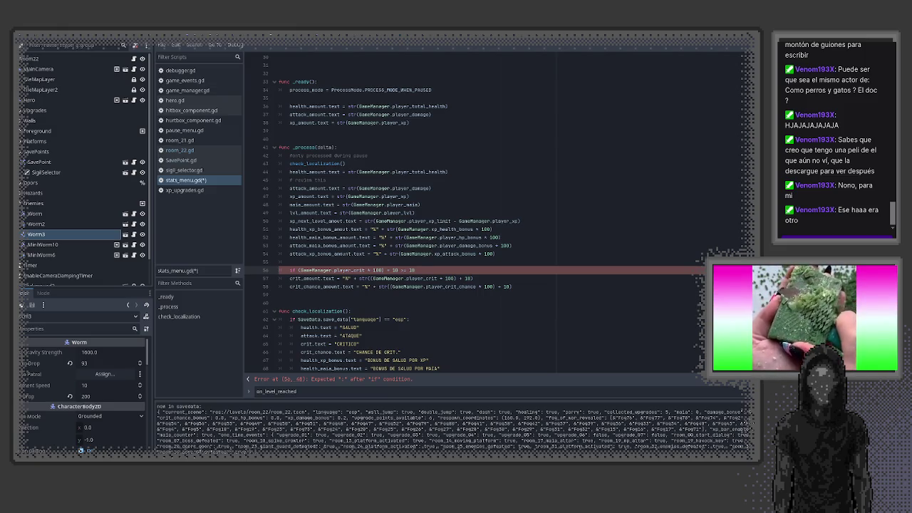
{"action": "type", "text": "="}
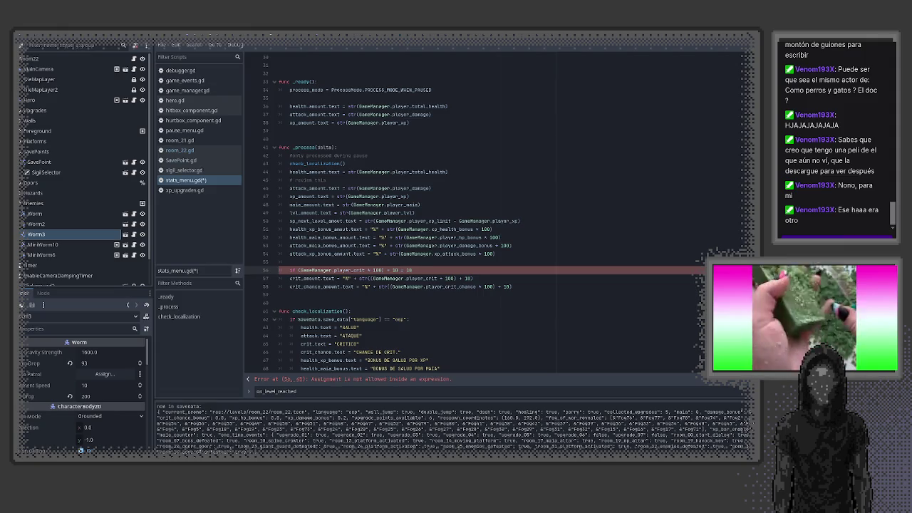
{"action": "key", "text": "BackSpace"}
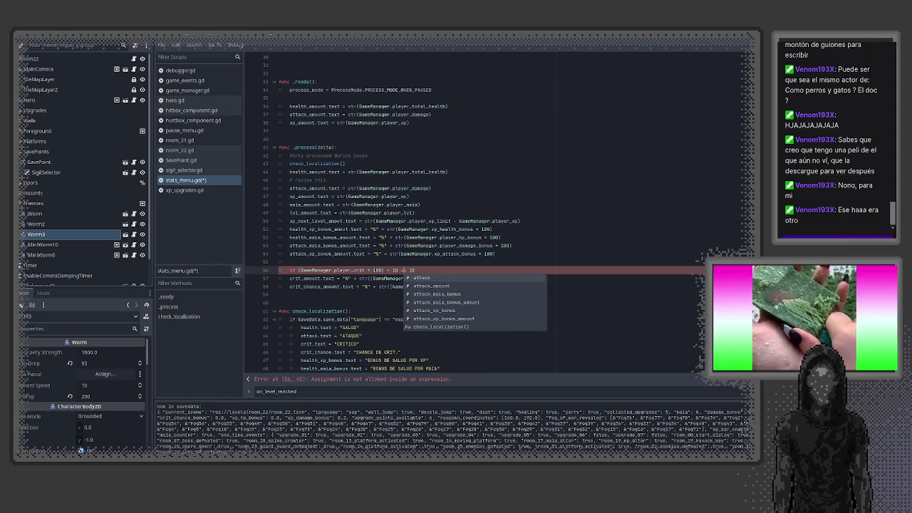
{"action": "key", "text": "Escape"}
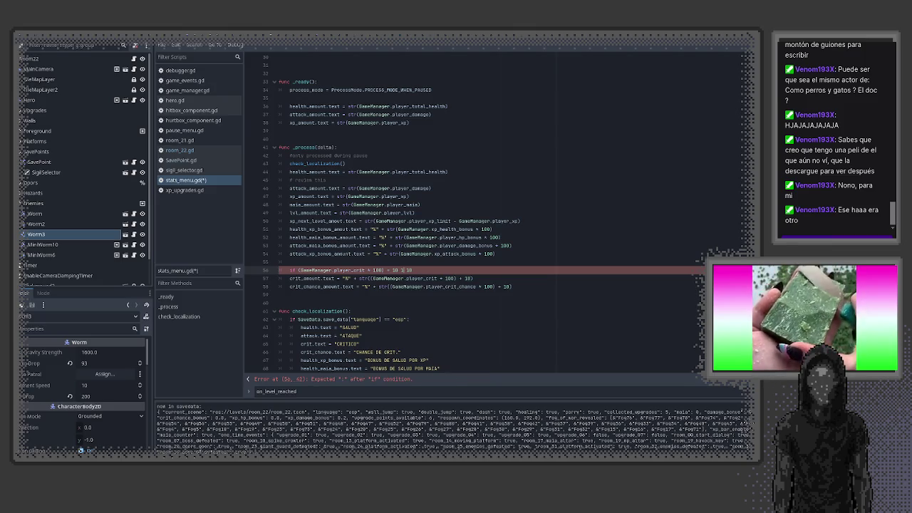
{"action": "type", "text": "> 10"}
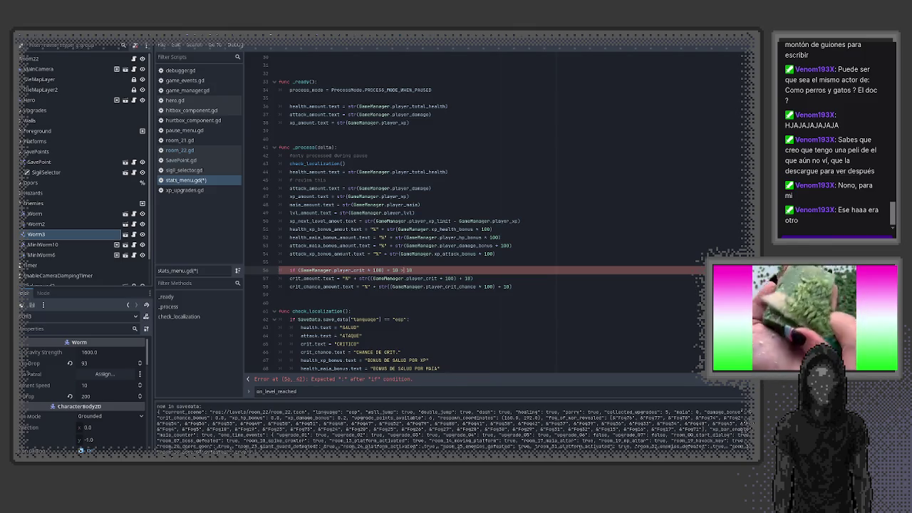
{"action": "type", "text": ":"}
{"action": "key", "text": "Down"}
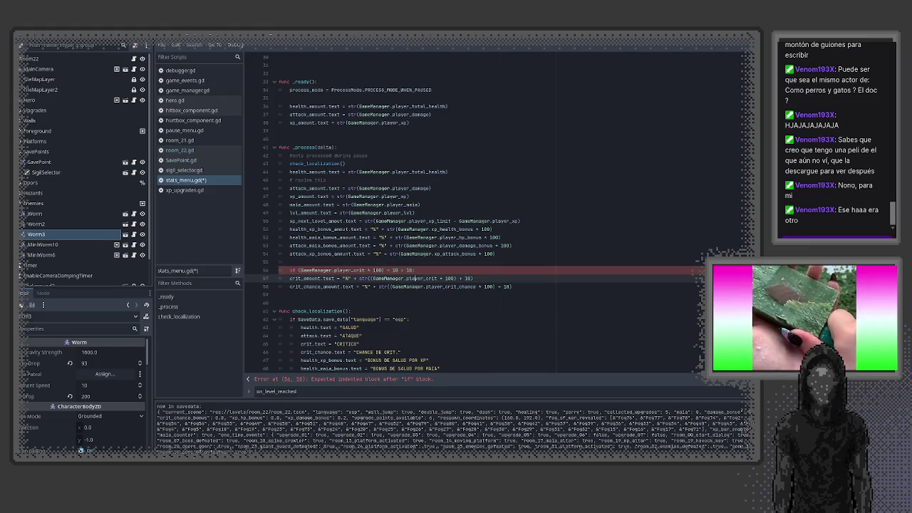
{"action": "key", "text": "Tab"}
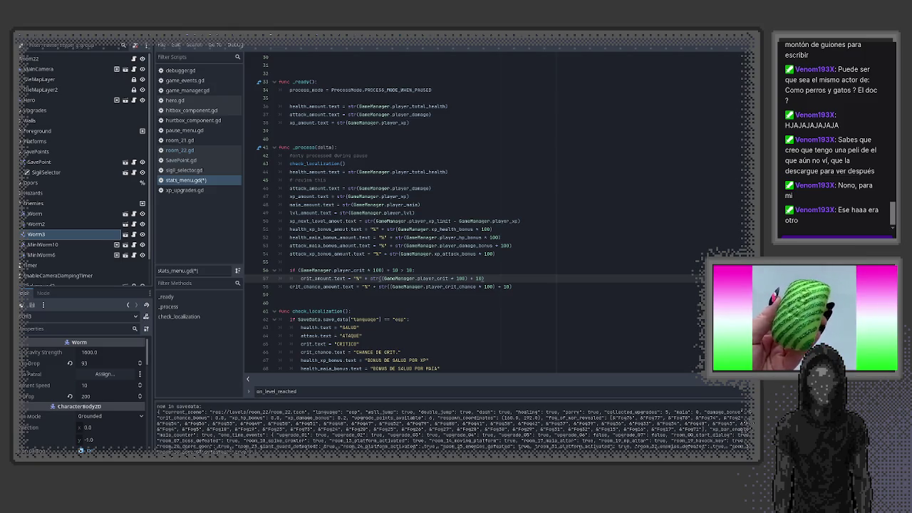
- Add a matching 'if (crit chance expression) > 10:' check and indent the crit_chance_amount line under it
{"action": "key", "text": "Return"}
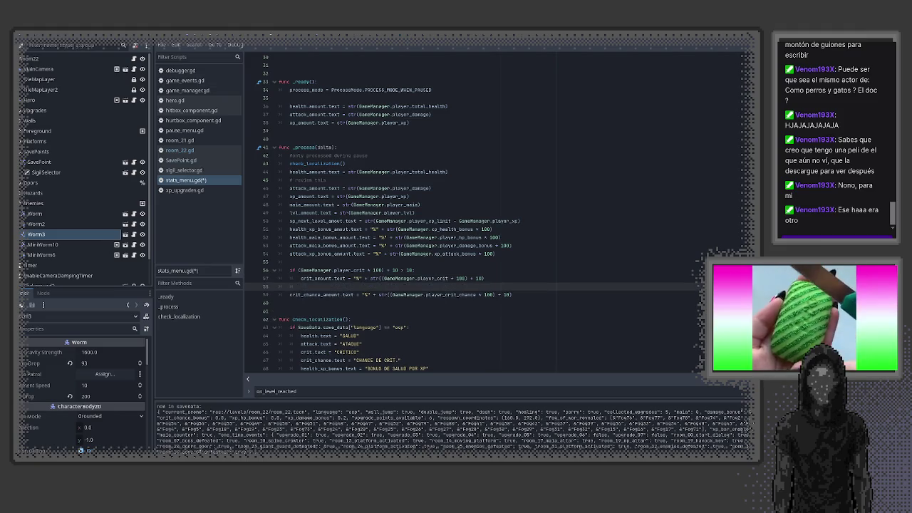
{"action": "type", "text": "if"}
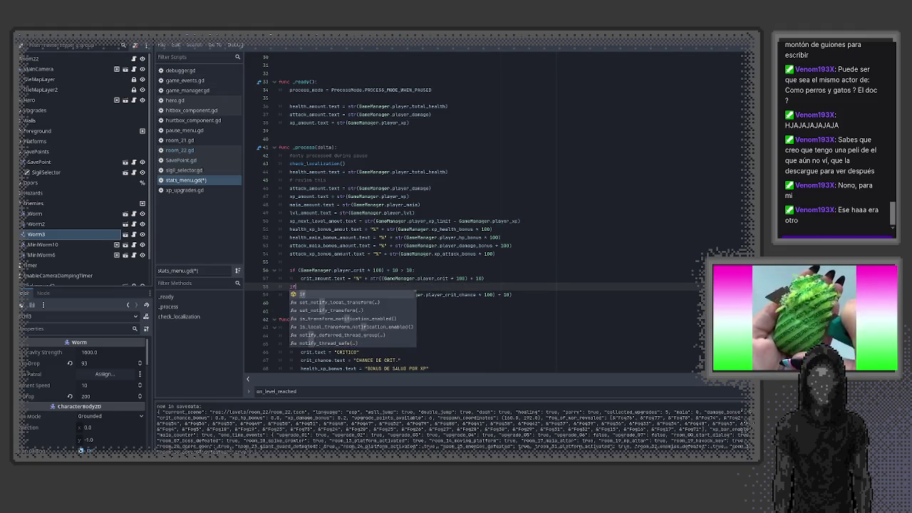
{"action": "key", "text": "Down"}
{"action": "key", "text": "ctrl+shift+Left"}
{"action": "key", "text": "ctrl+shift+Left"}
{"action": "key", "text": "ctrl+shift+Left"}
{"action": "key", "text": "shift+Left"}
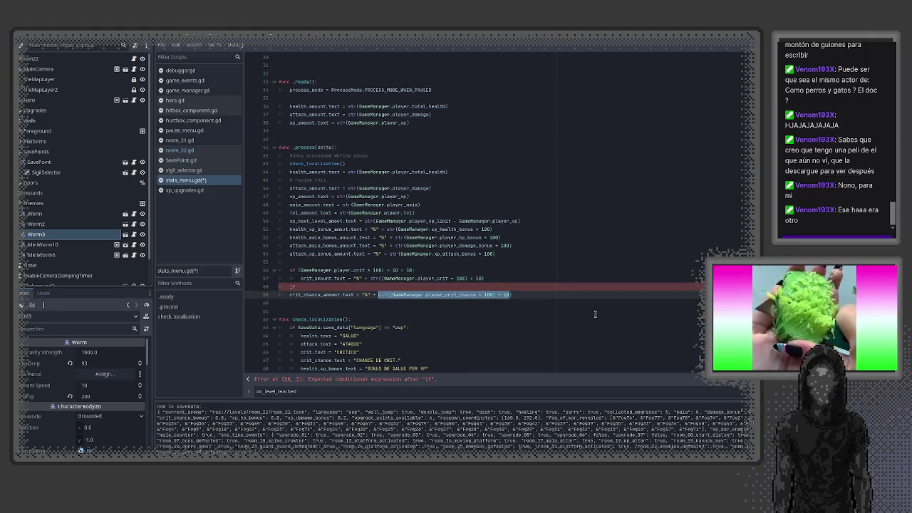
{"action": "key", "text": "ctrl+c"}
{"action": "key", "text": "Up"}
{"action": "key", "text": "End"}
{"action": "key", "text": "ctrl+v"}
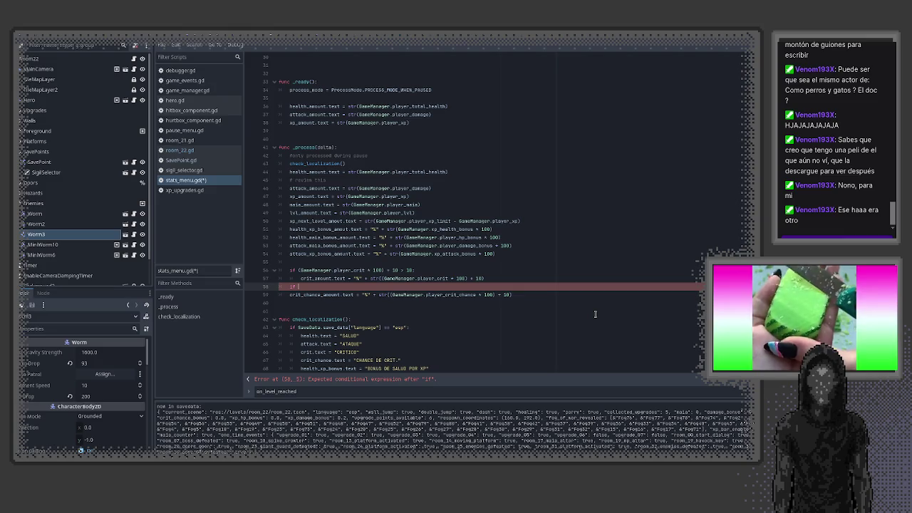
{"action": "key", "text": "Left"}
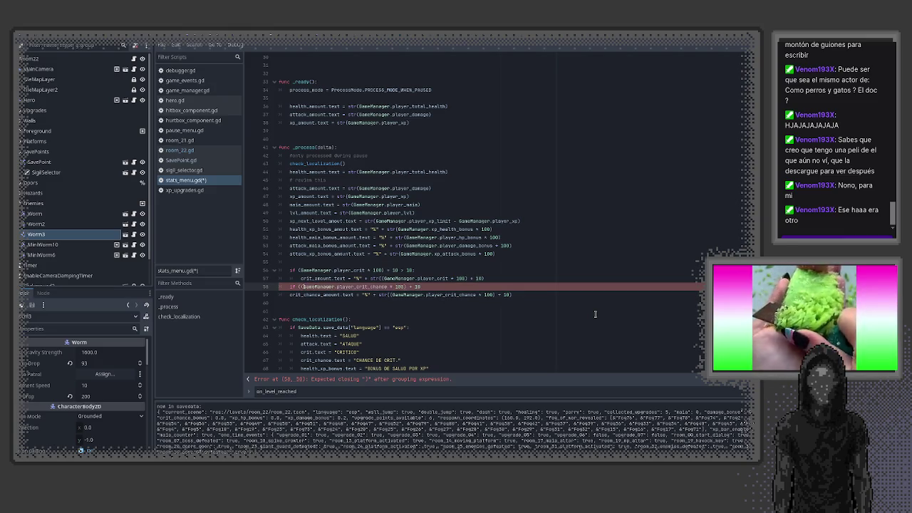
{"action": "key", "text": "BackSpace"}
{"action": "key", "text": "End"}
{"action": "type", "text": "> 10"}
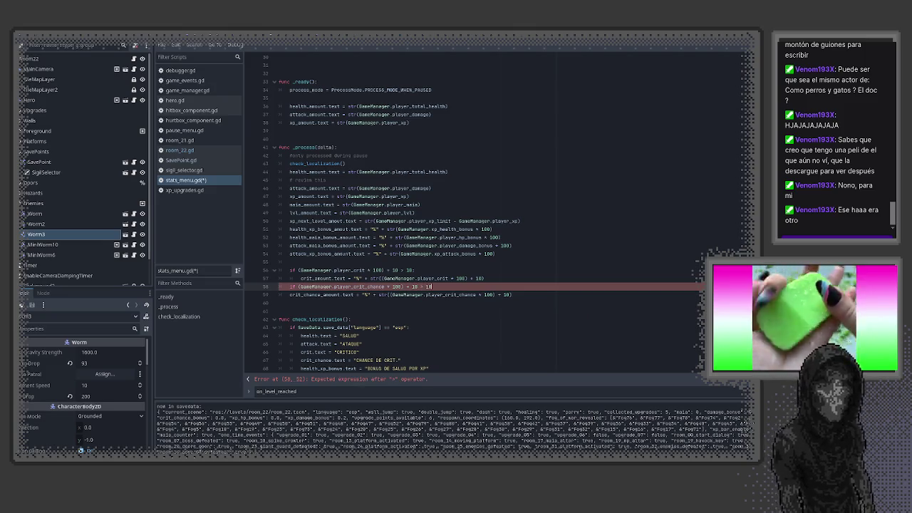
{"action": "type", "text": ":"}
{"action": "key", "text": "Down"}
{"action": "key", "text": "Home"}
{"action": "key", "text": "Tab"}
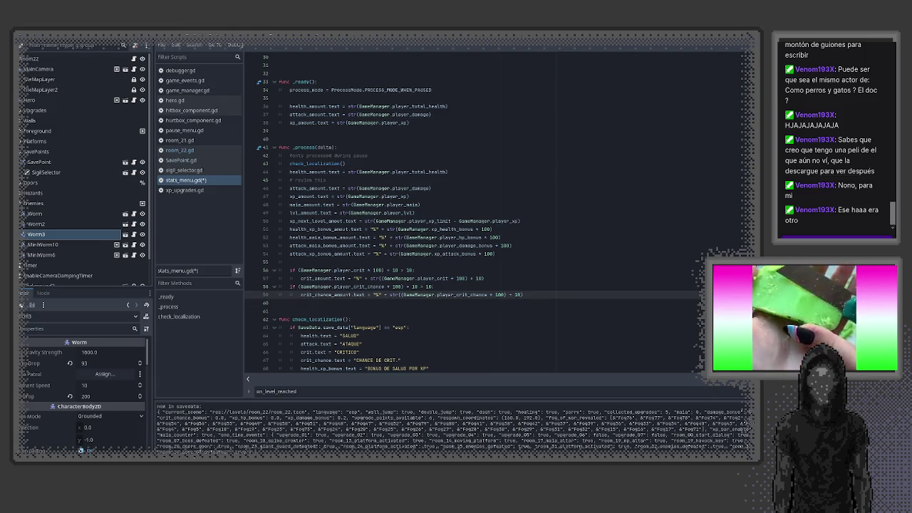
- Start an empty else: branch after the crit_amount line
{"action": "left_click", "coordinate": [301, 278]}
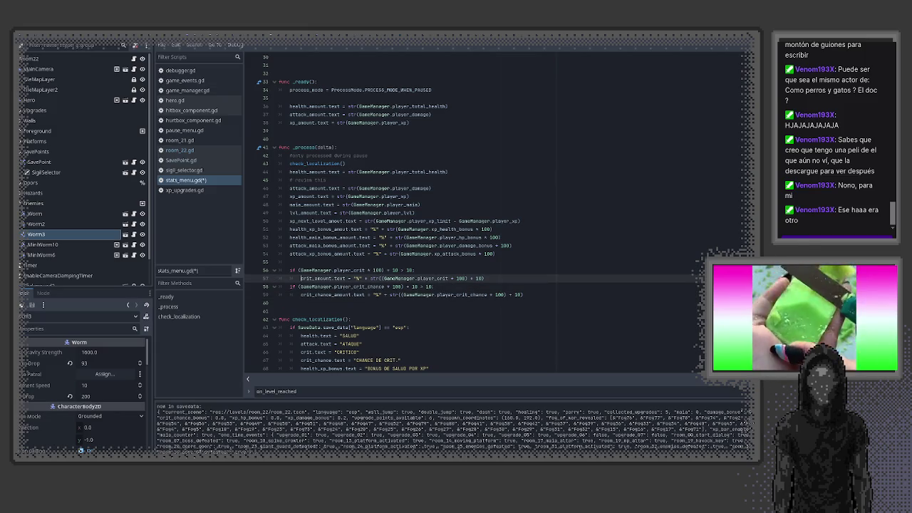
{"action": "key", "text": "End"}
{"action": "key", "text": "Return"}
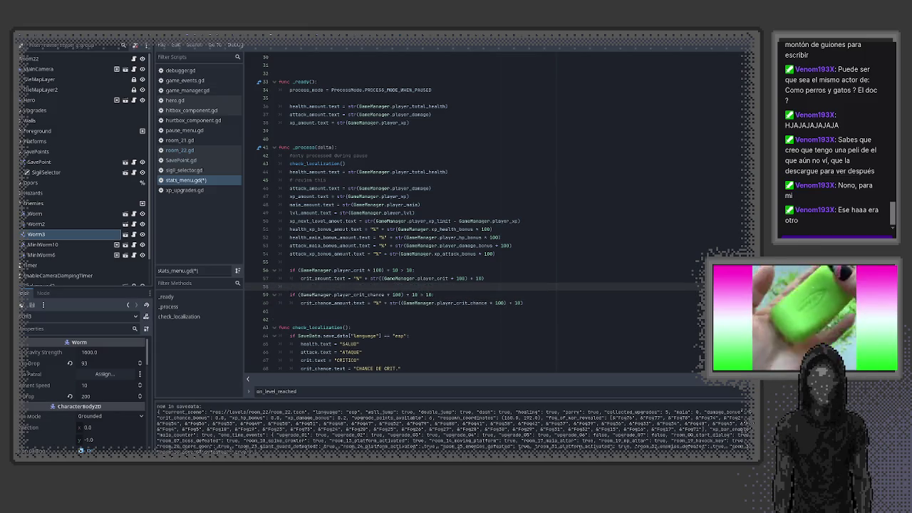
{"action": "type", "text": "else:"}
{"action": "key", "text": "Return"}
- Copy the crit_amount line into its else branch and reduce it to a fixed 10%
{"action": "left_click", "coordinate": [301, 278]}
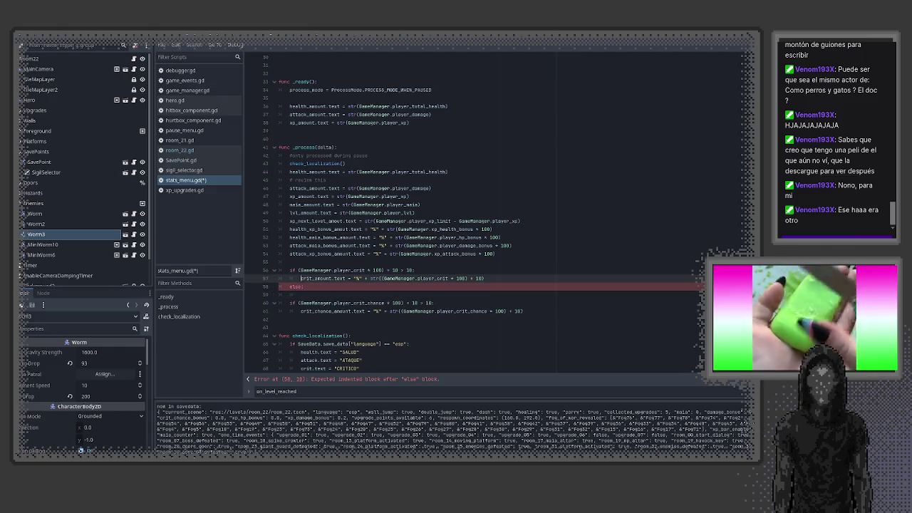
{"action": "key", "text": "ctrl+c"}
{"action": "key", "text": "Down"}
{"action": "key", "text": "Down"}
{"action": "key", "text": "ctrl+v"}
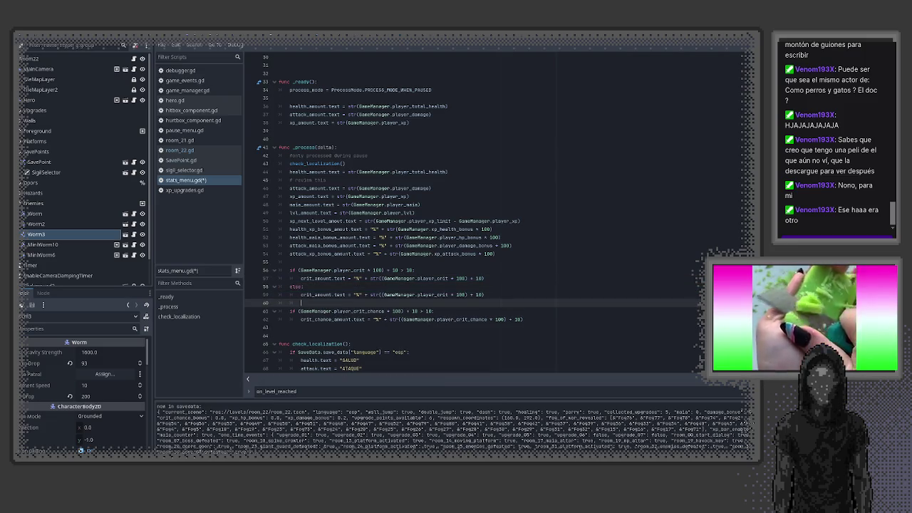
{"action": "double_click", "coordinate": [479, 295]}
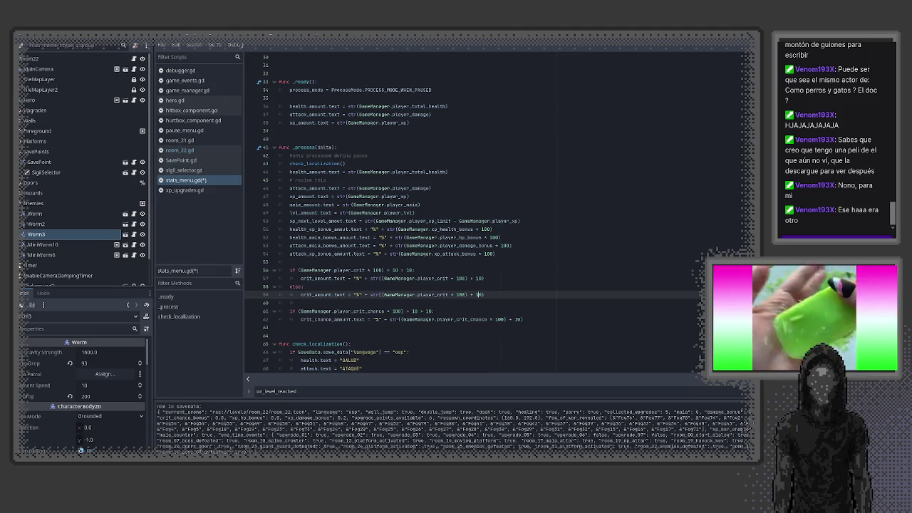
{"action": "key", "text": "BackSpace"}
{"action": "key", "text": "BackSpace"}
{"action": "key", "text": "BackSpace"}
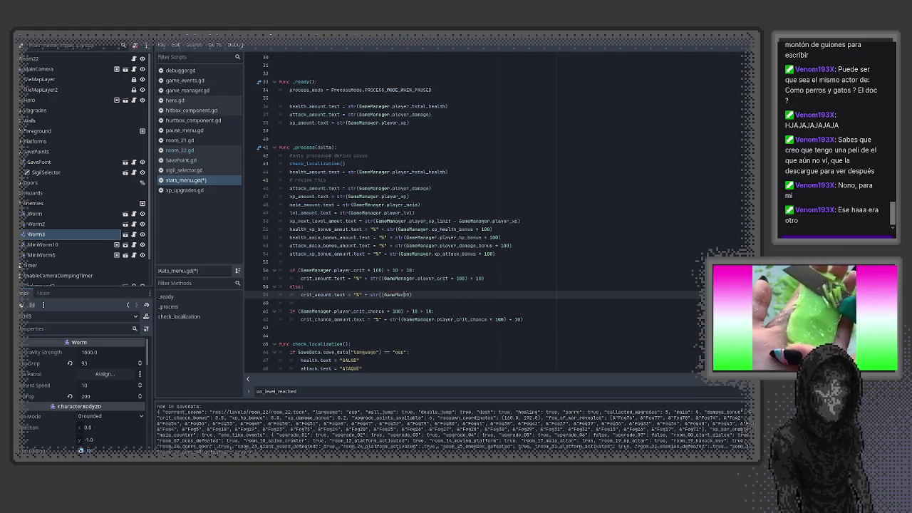
{"action": "key", "text": "BackSpace"}
{"action": "key", "text": "BackSpace"}
{"action": "key", "text": "BackSpace"}
{"action": "type", "text": "10"}
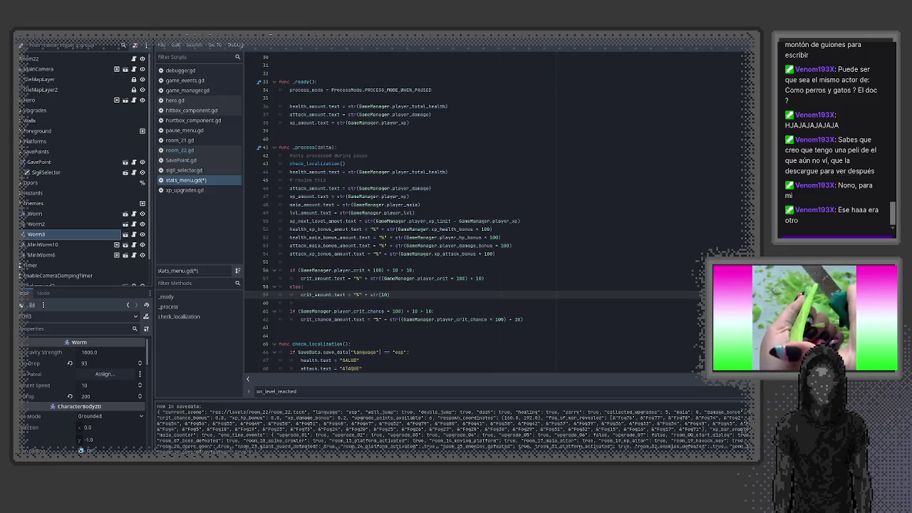
- Add an else: line after the crit chance assignment and remove its extra closing parenthesis
{"action": "key", "text": "Down"}
{"action": "key", "text": "Down"}
{"action": "key", "text": "Down"}
{"action": "key", "text": "End"}
{"action": "key", "text": "Return"}
{"action": "type", "text": "else:"}
{"action": "key", "text": "Up"}
{"action": "key", "text": "BackSpace"}
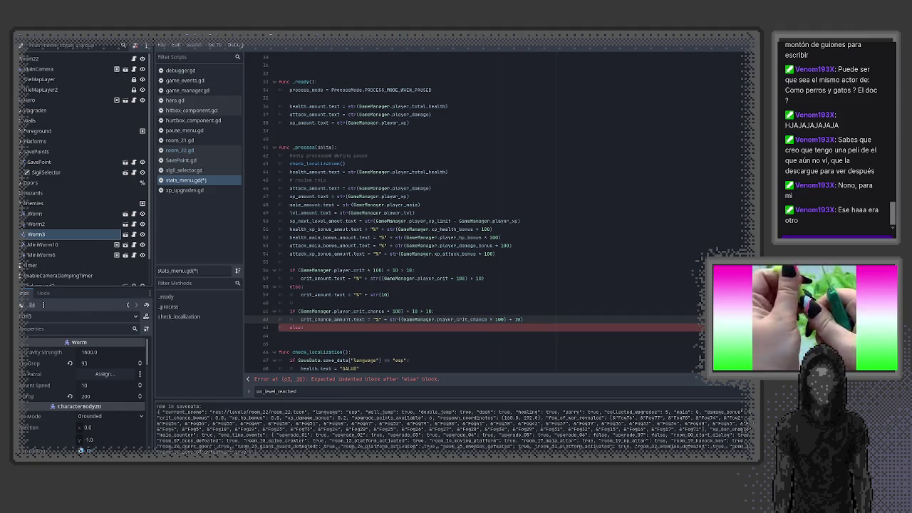
- Give the crit chance else branch a fixed 10%, save stats_menu.gd and run the project with F5
{"action": "key", "text": "shift+End"}
{"action": "key", "text": "ctrl+c"}
{"action": "key", "text": "Down"}
{"action": "key", "text": "End"}
{"action": "key", "text": "Return"}
{"action": "key", "text": "ctrl+v"}
{"action": "key", "text": "Left"}
{"action": "key", "text": "Left"}
{"action": "key", "text": "BackSpace"}
{"action": "key", "text": "BackSpace"}
{"action": "key", "text": "BackSpace"}
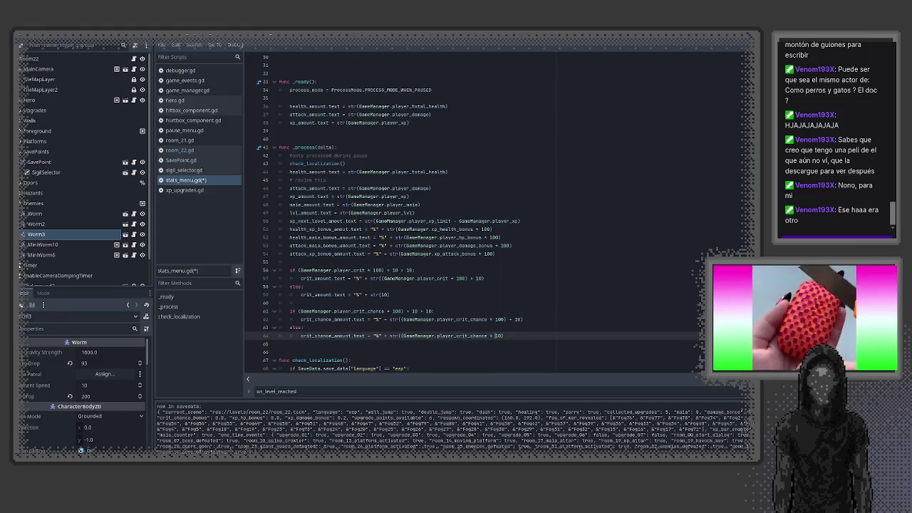
{"action": "key", "text": "BackSpace"}
{"action": "key", "text": "BackSpace"}
{"action": "key", "text": "BackSpace"}
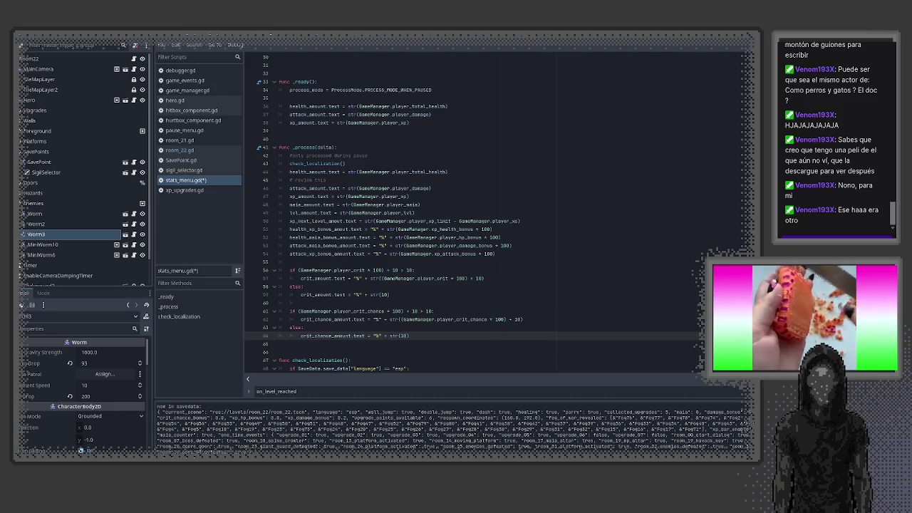
{"action": "key", "text": "ctrl+s"}
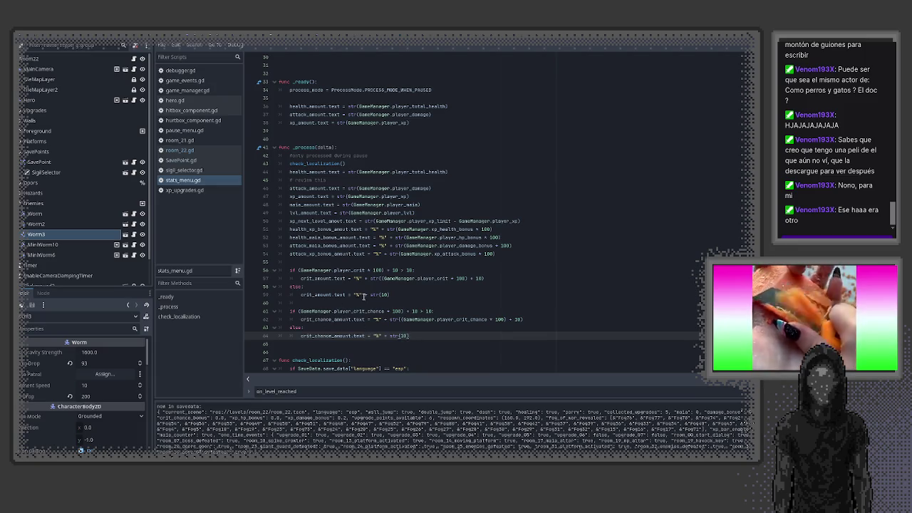
{"action": "key", "text": "F5"}
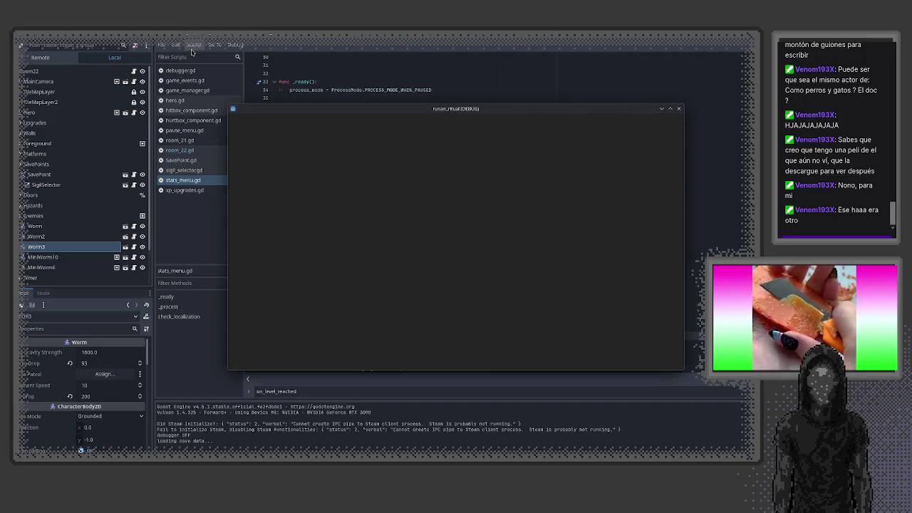
- Check the percentage crit values on the pause menu's ESTADO stats page, then resume play
{"action": "key", "text": "Escape"}
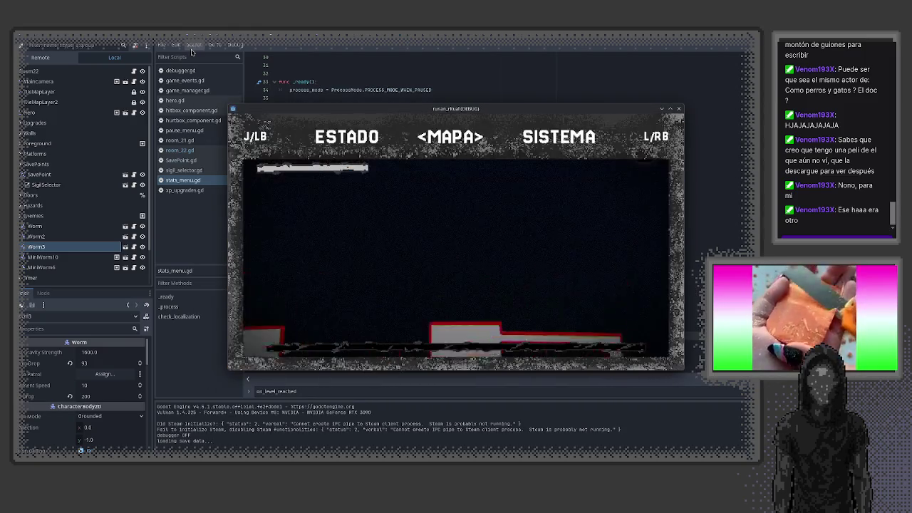
{"action": "key", "text": "j"}
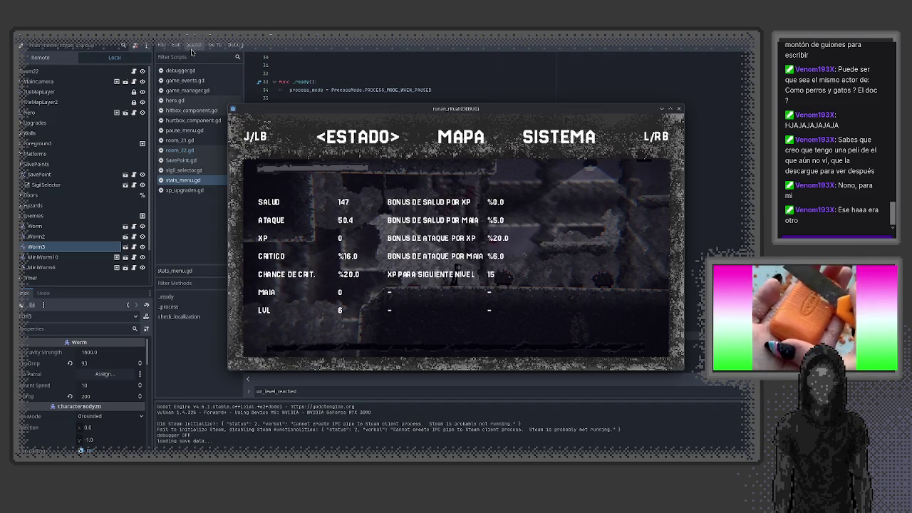
{"action": "key", "text": "Escape"}
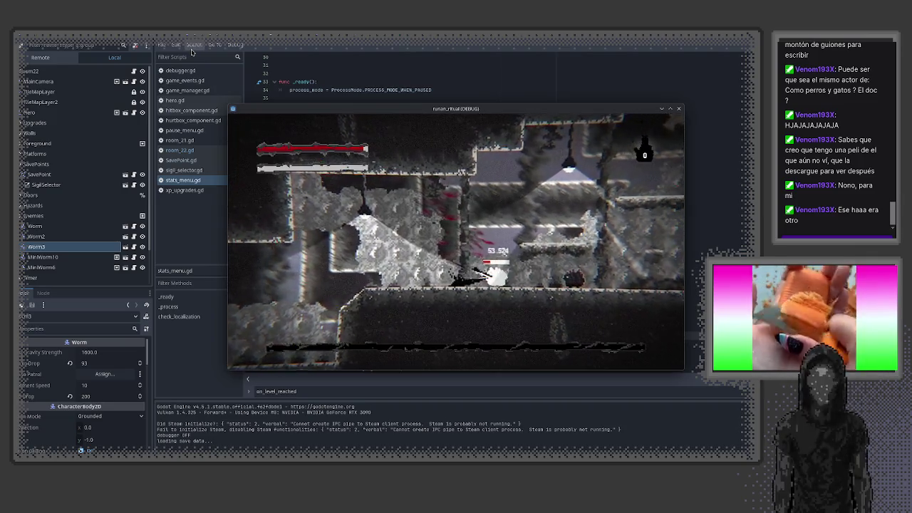
- Fight the blob, collect Maia up to 186 and reach the save-point upgrade shop
{"action": "key", "text": "Left"}
{"action": "key", "text": "j"}
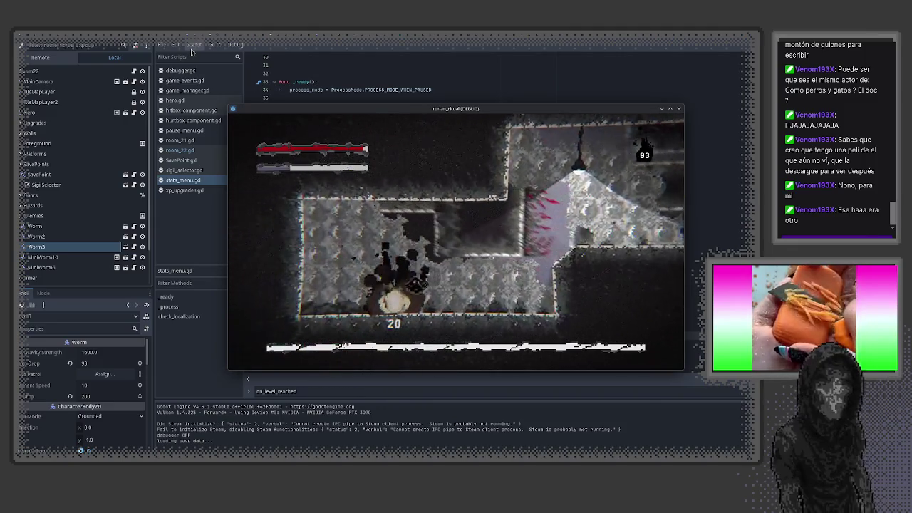
{"action": "key", "text": "Right"}
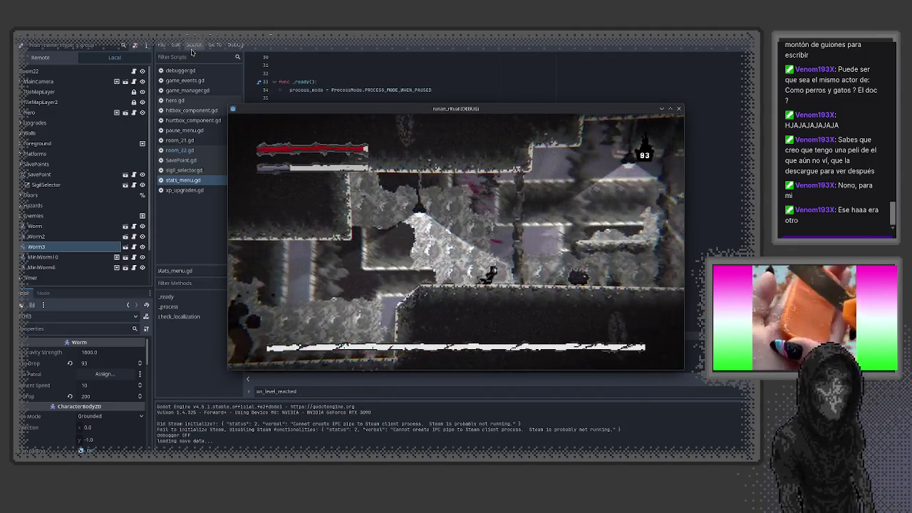
{"action": "key", "text": "Escape"}
{"action": "key", "text": "Escape"}
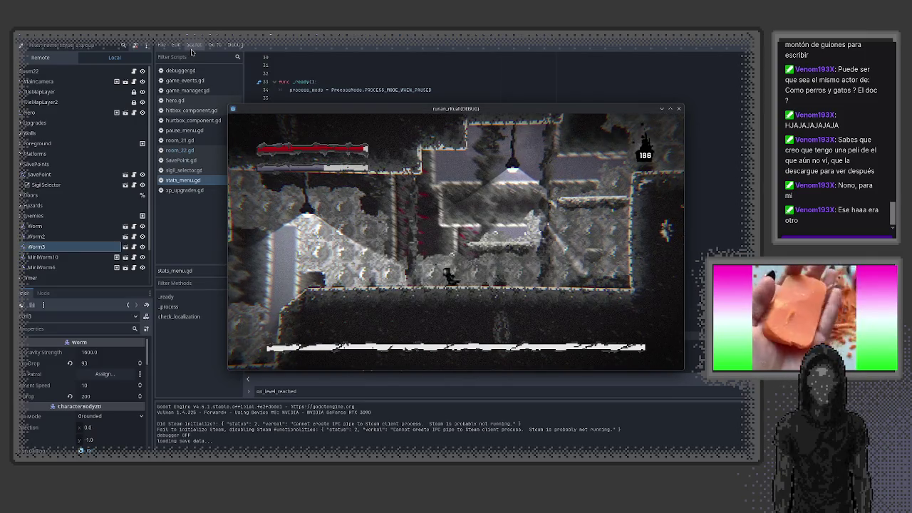
{"action": "key", "text": "Left"}
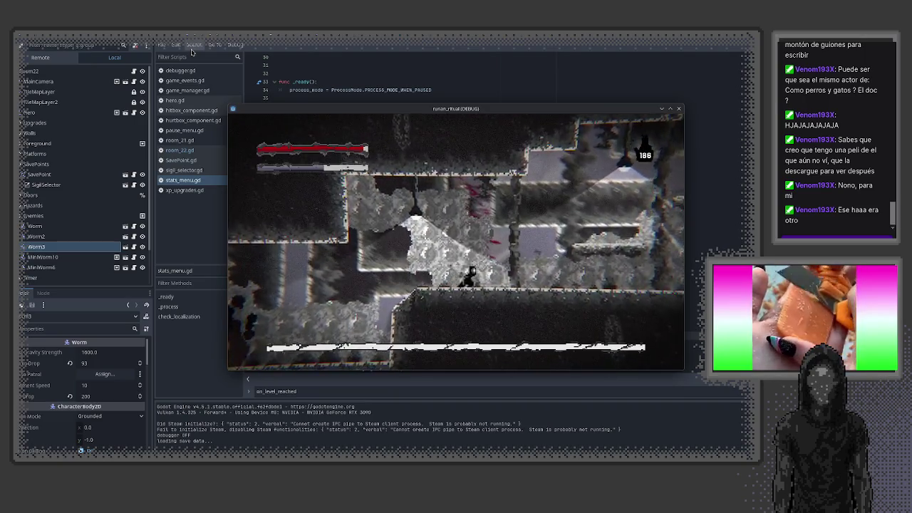
{"action": "key", "text": "Right"}
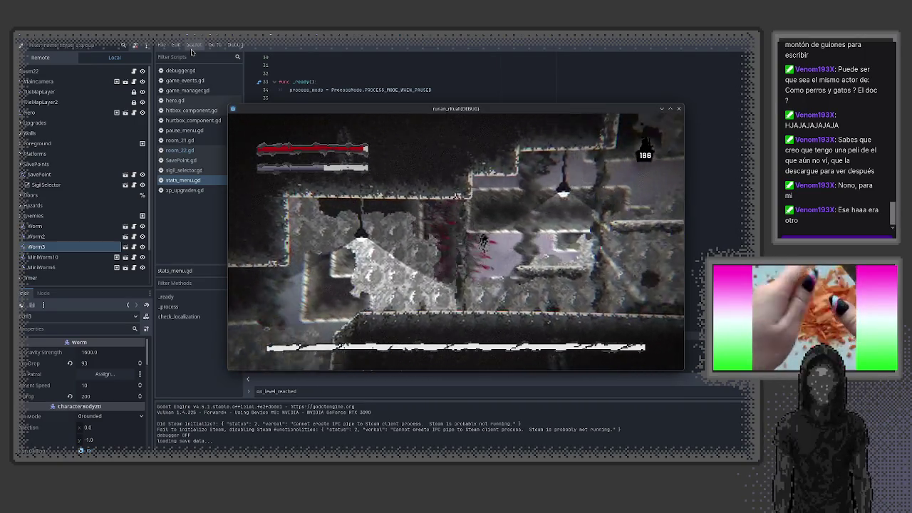
{"action": "key", "text": "Left"}
{"action": "key", "text": "Left"}
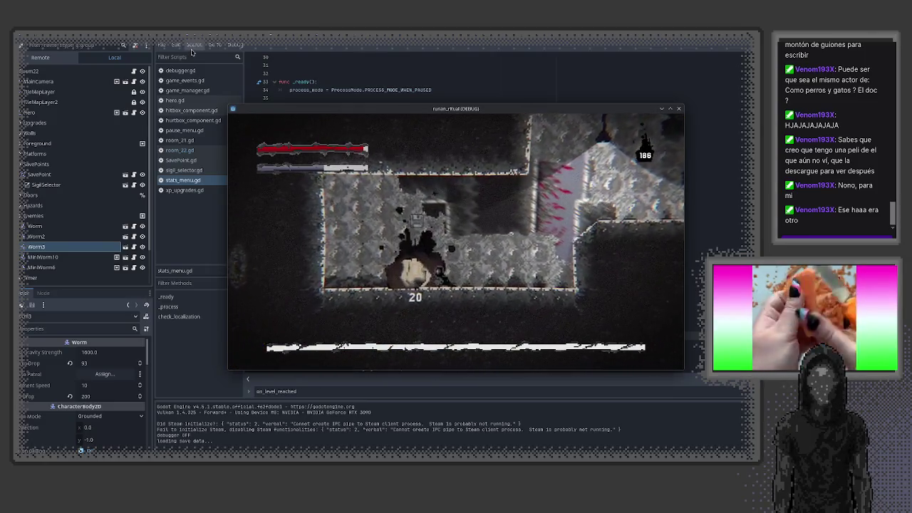
{"action": "key", "text": "Right"}
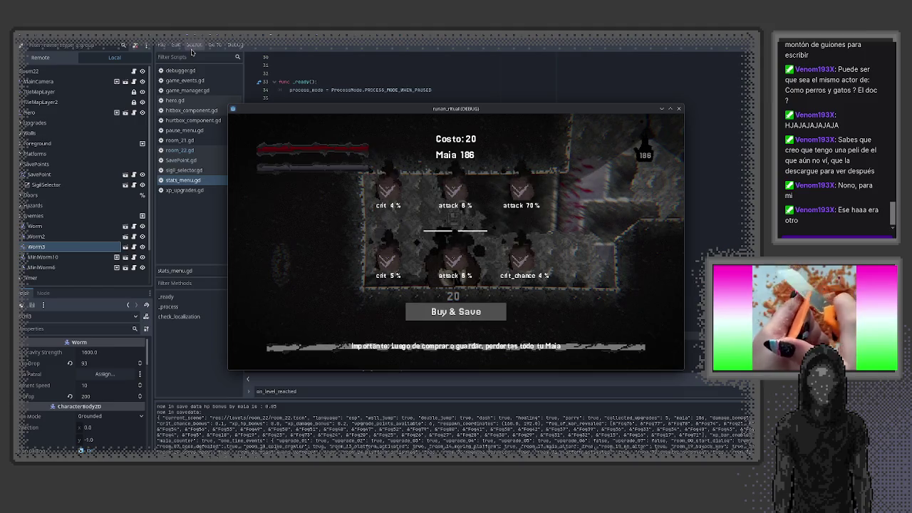
- Buy the crit 5% and both attack 6% upgrades, then confirm and save, leaving 0 Maia
{"action": "key", "text": "Right"}
{"action": "key", "text": "Down"}
{"action": "key", "text": "Left"}
{"action": "key", "text": "Left"}
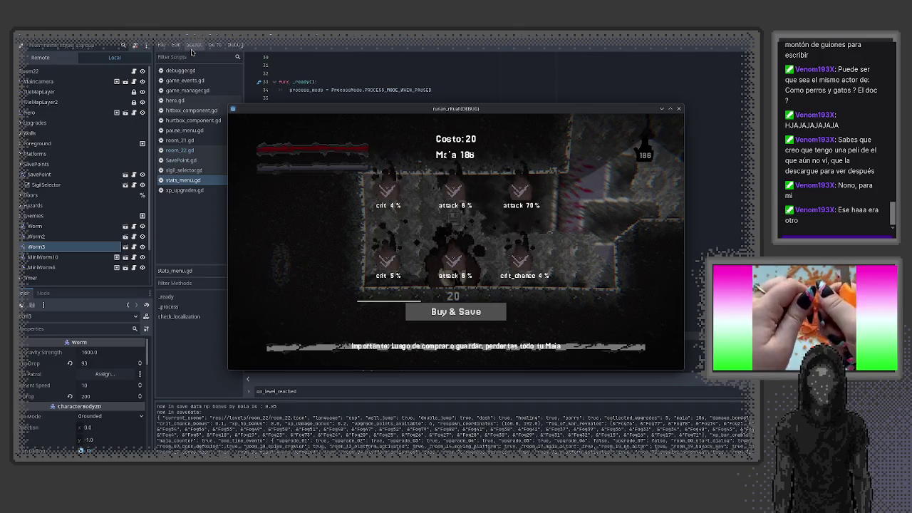
{"action": "key", "text": "Return"}
{"action": "key", "text": "Right"}
{"action": "key", "text": "Return"}
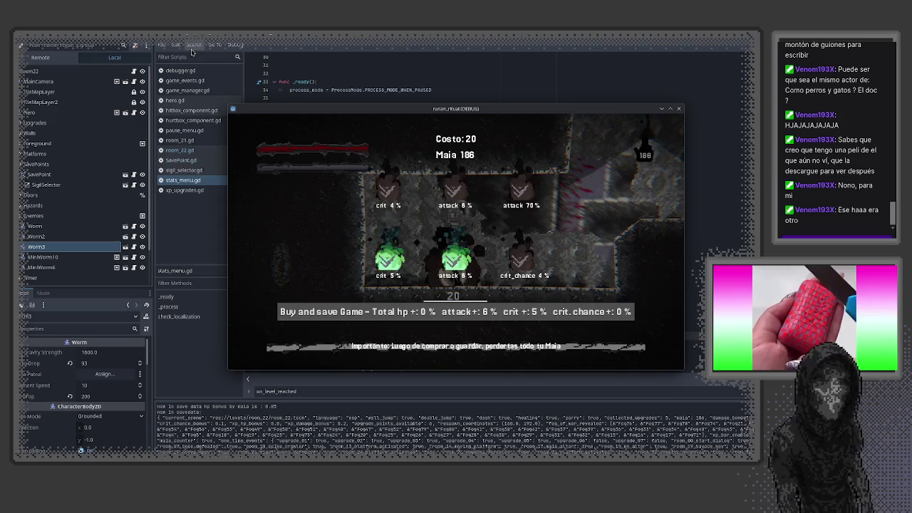
{"action": "key", "text": "Return"}
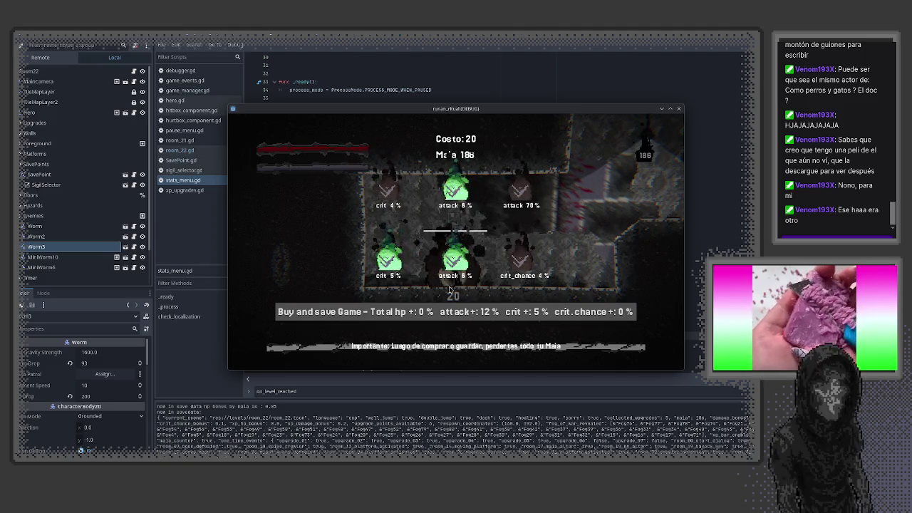
{"action": "left_click", "coordinate": [436, 315]}
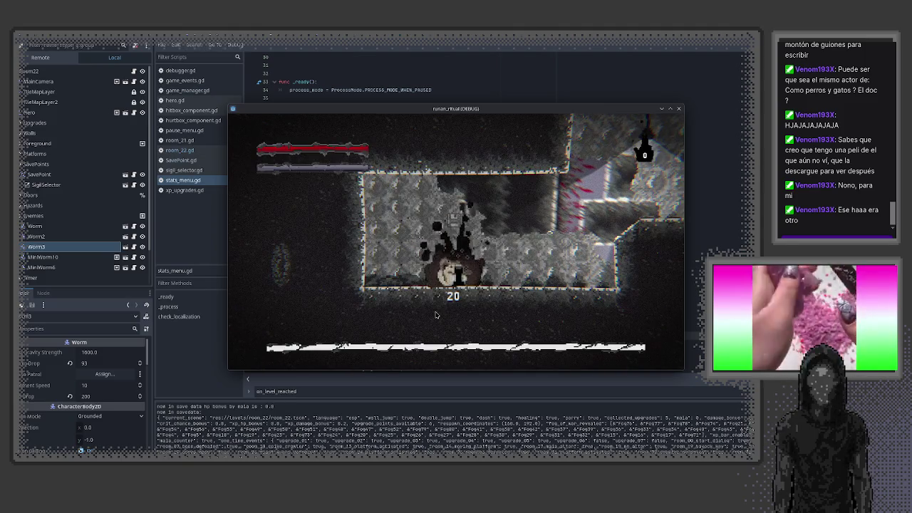
- View the ESTADO stats showing crit 15.0% and crit chance 20.0%, then close the game window
{"action": "key", "text": "Escape"}
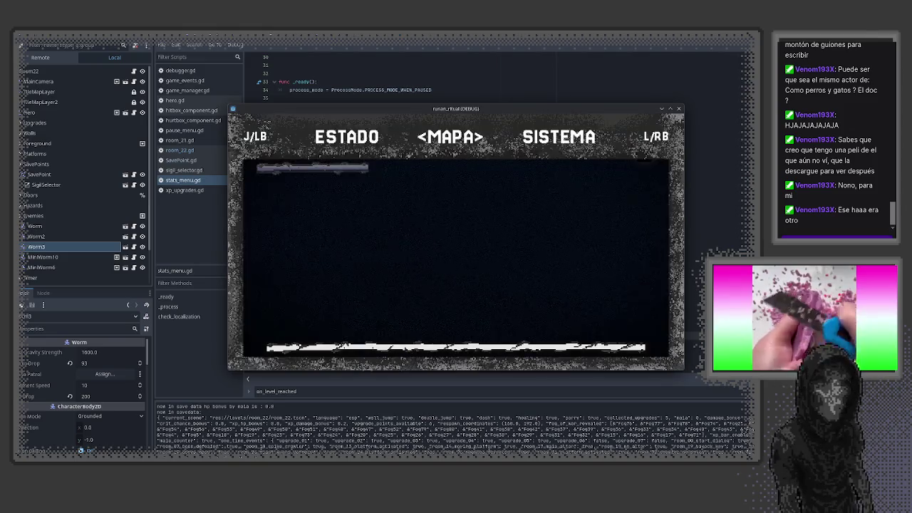
{"action": "key", "text": "j"}
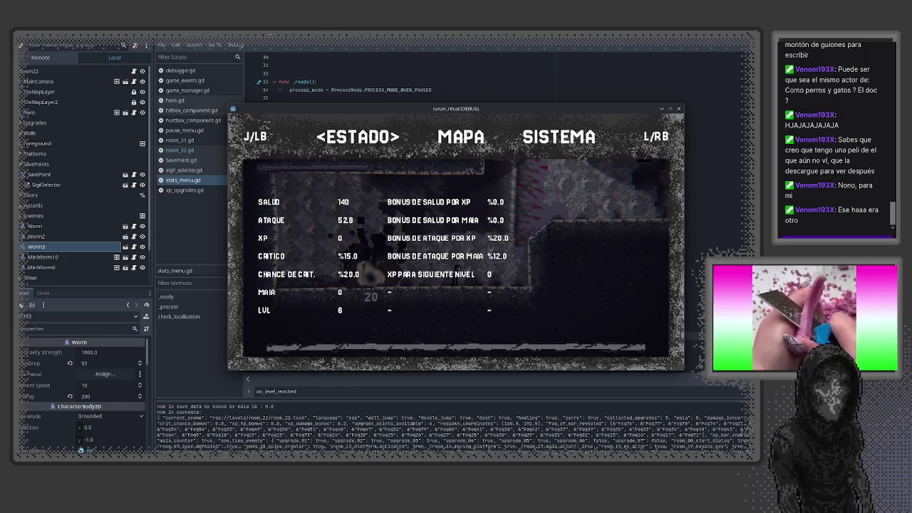
{"action": "left_click", "coordinate": [681, 108]}
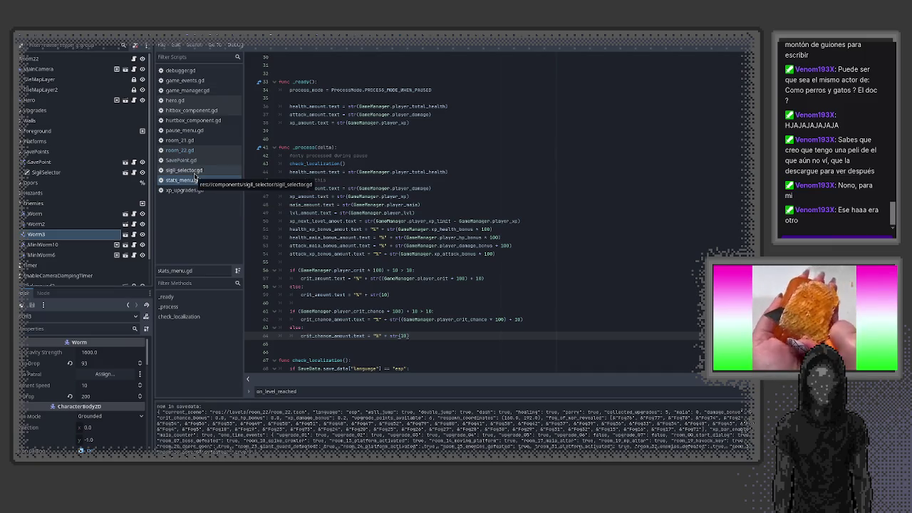
{"action": "scroll", "coordinate": [490, 259], "scroll_direction": "down", "scroll_amount": 1}
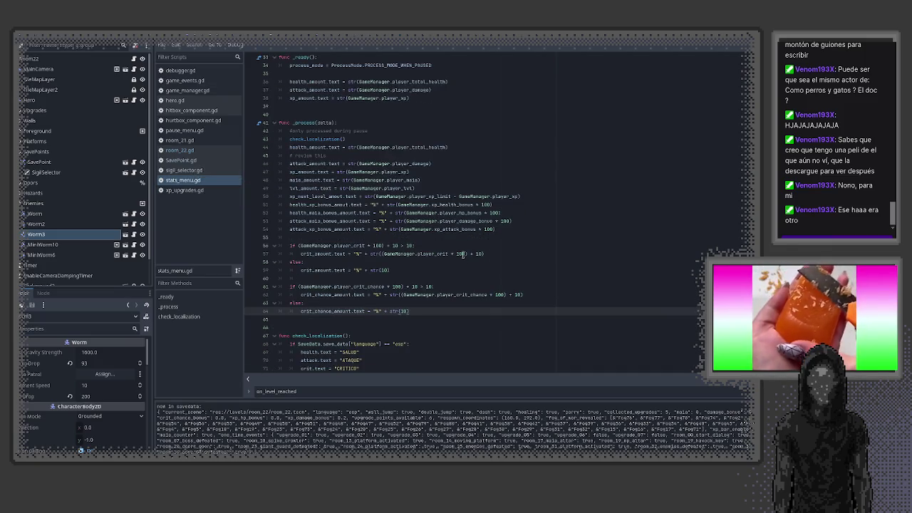
{"action": "scroll", "coordinate": [463, 254], "scroll_direction": "down", "scroll_amount": 2}
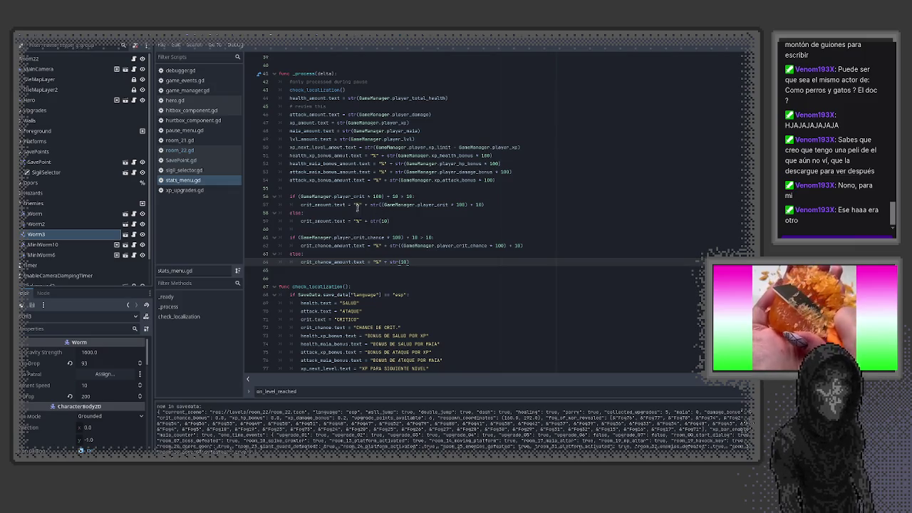
{"action": "mouse_move", "coordinate": [485, 205]}
{"action": "left_mouse_down"}
{"action": "mouse_move", "coordinate": [299, 205]}
{"action": "mouse_move", "coordinate": [289, 197]}
{"action": "left_mouse_up"}
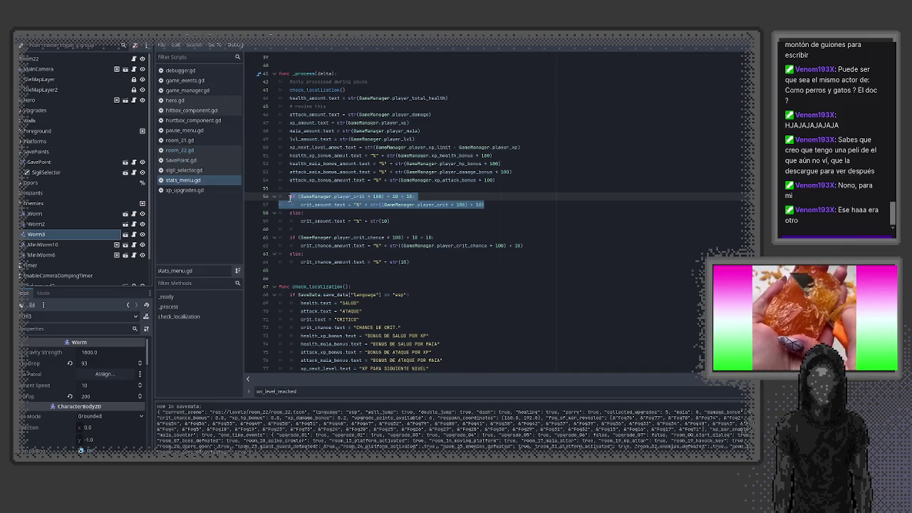
{"action": "left_click", "coordinate": [389, 221]}
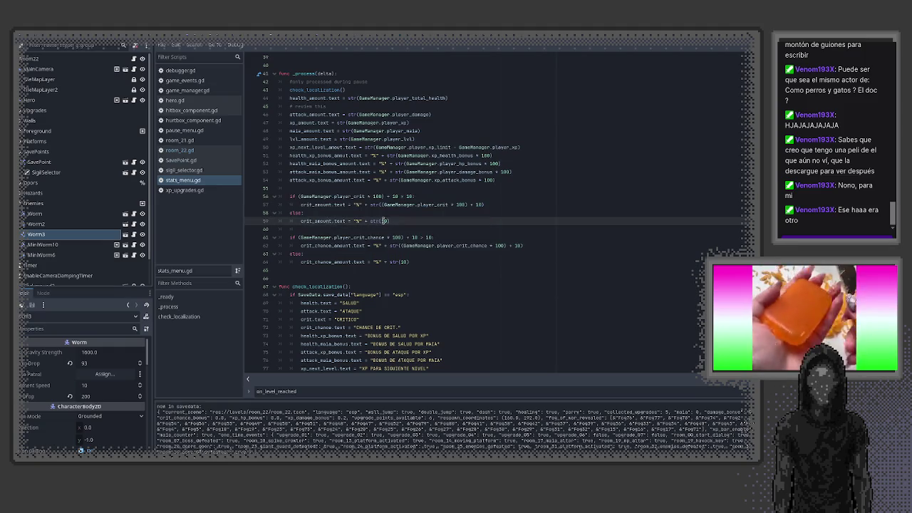
{"action": "left_click_drag", "start_coordinate": [389, 221], "coordinate": [301, 221]}
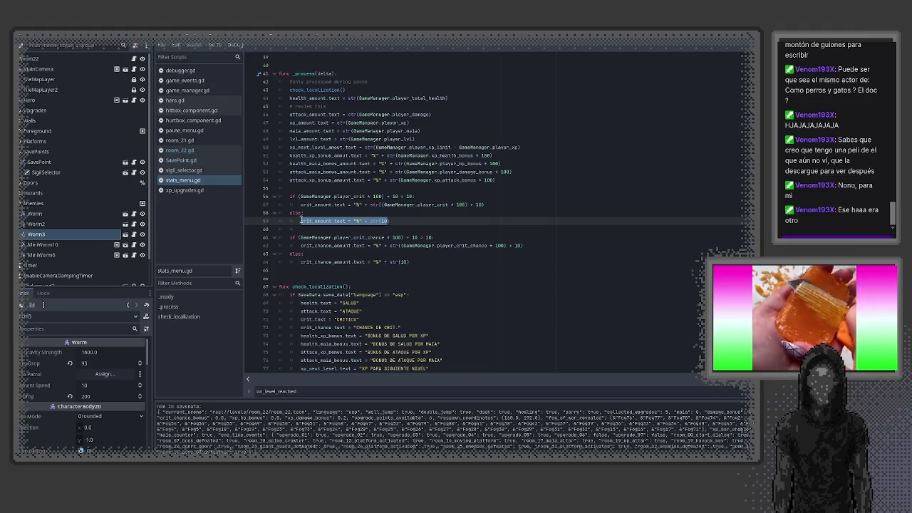
{"action": "left_click", "coordinate": [398, 196]}
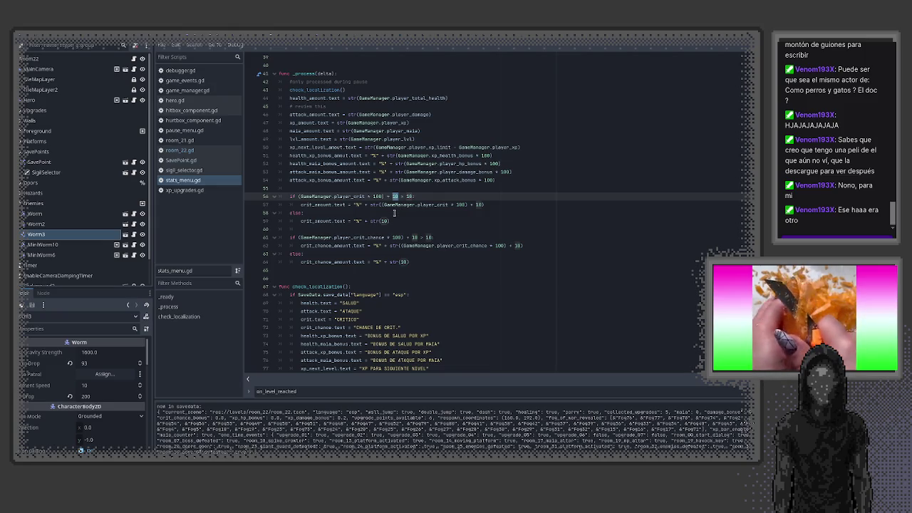
{"action": "left_click", "coordinate": [395, 197]}
{"action": "left_click_drag", "start_coordinate": [398, 196], "coordinate": [386, 197]}
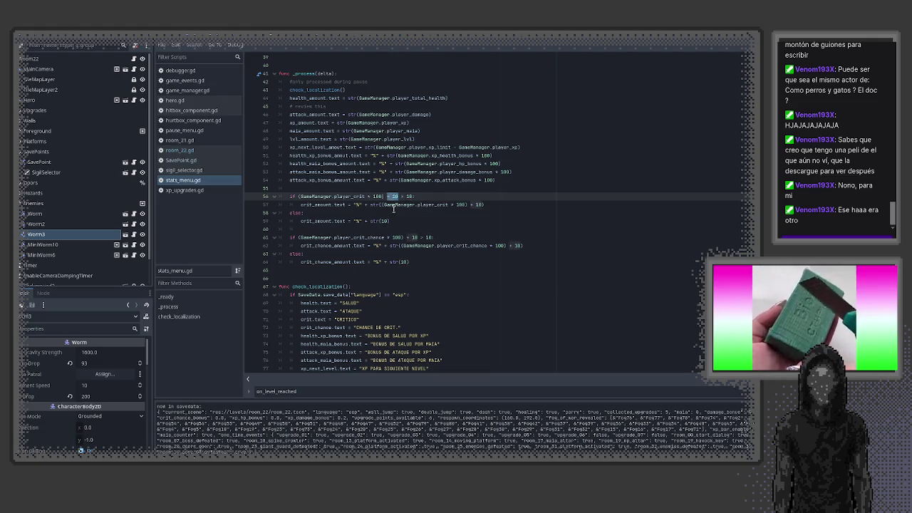